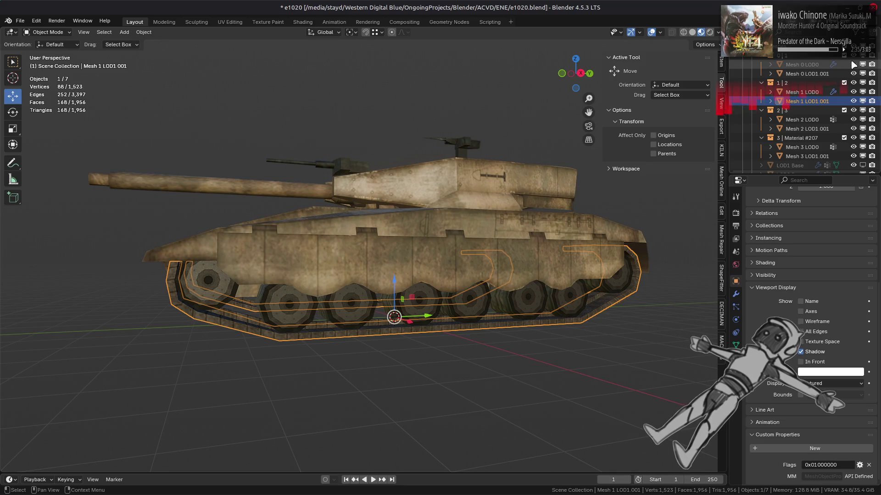
Compare detail levels, then leave Mesh 0, Mesh 1 and Mesh 3 LOD0 hidden.
drag(458, 229, 570, 228)
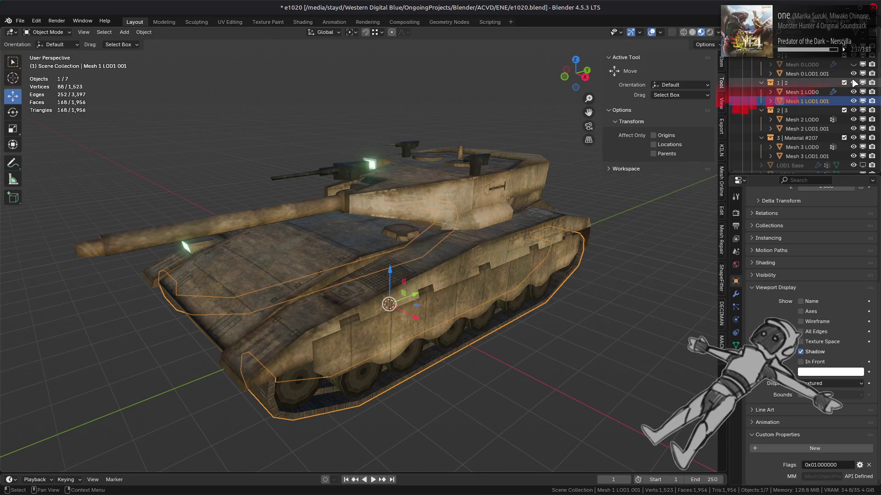
click(854, 66)
click(854, 65)
click(854, 65)
click(854, 65)
click(854, 65)
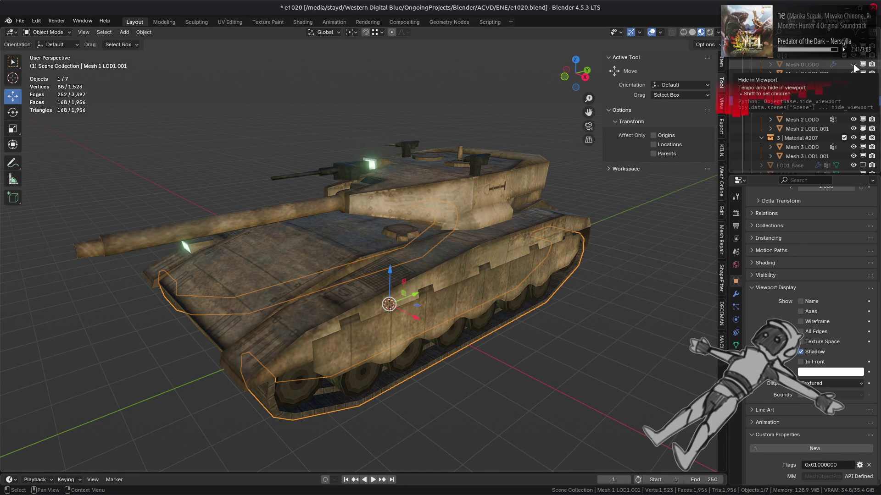
click(853, 92)
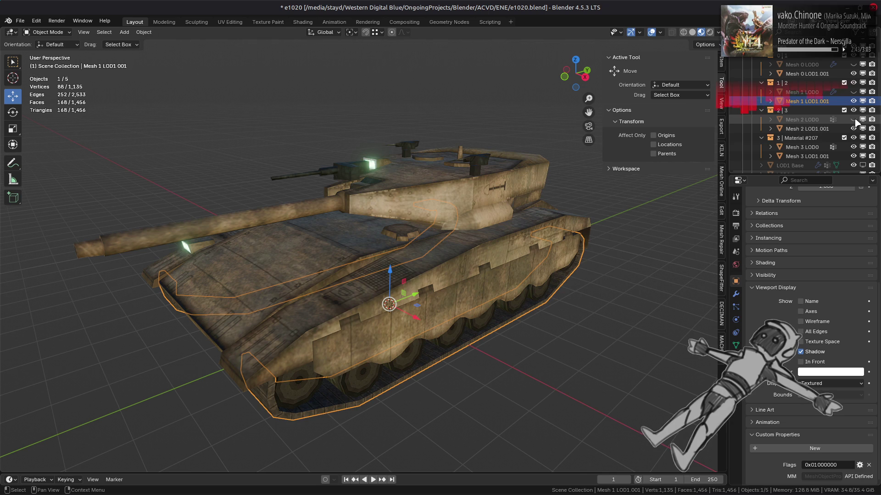
click(854, 92)
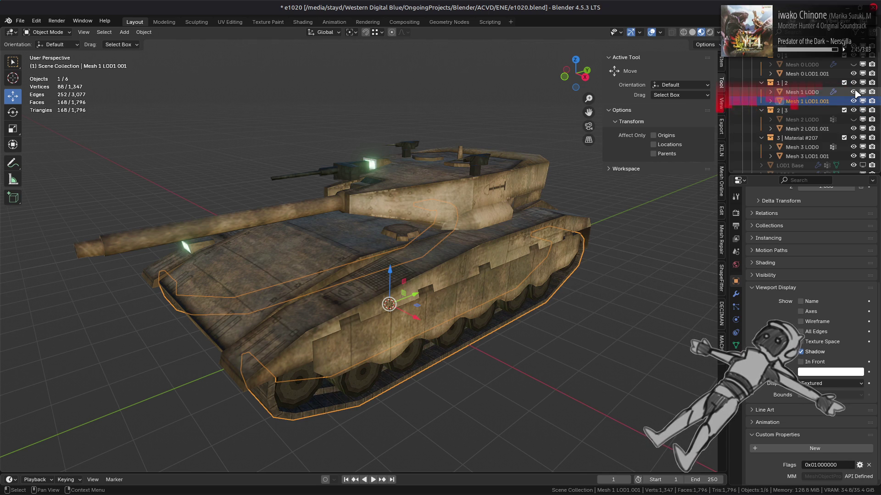
click(854, 92)
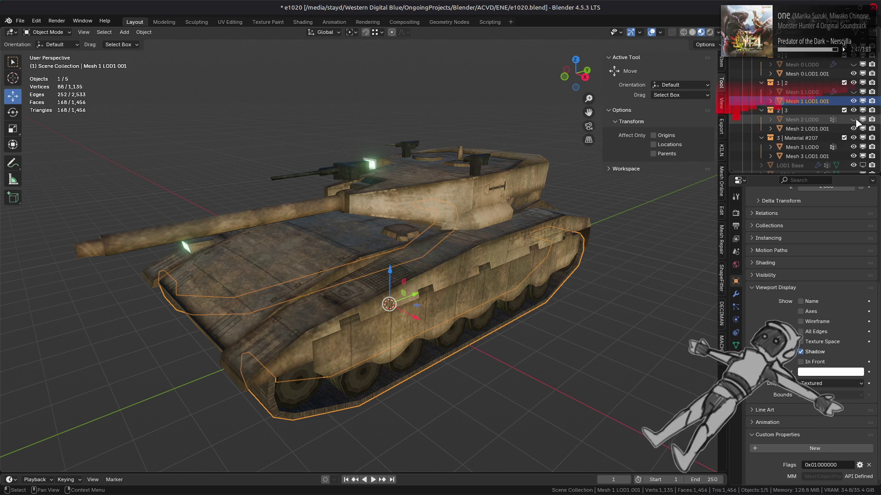
click(853, 147)
Select the Mesh 0 LOD1.001 tank and enter Edit Mode on it.
click(476, 297)
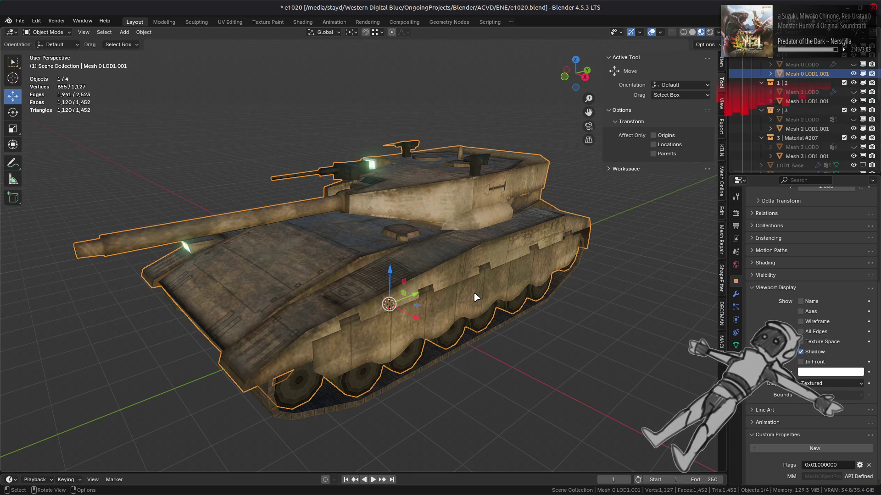
key(Tab)
drag(454, 310, 403, 282)
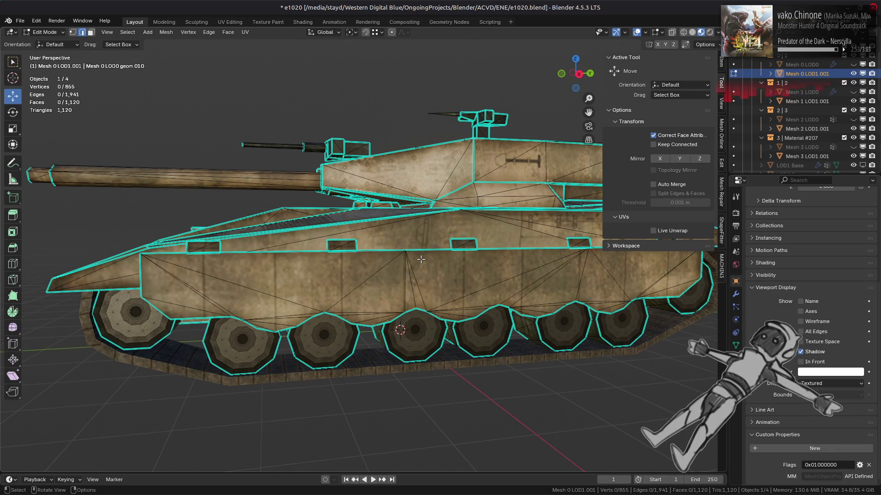
Select the linked hull-side faces and apply Beautify Faces with a 180° max angle.
drag(420, 259, 320, 204)
key(3)
click(429, 257)
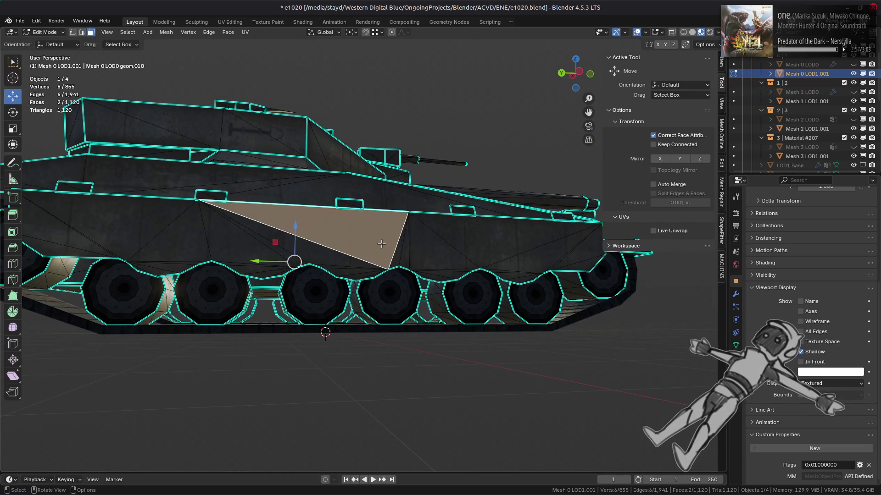
key(ctrl+l)
click(228, 32)
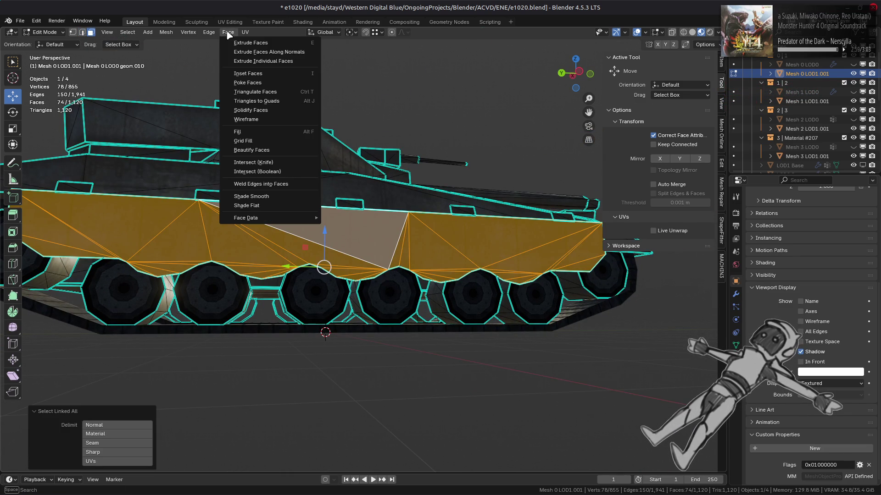
click(265, 153)
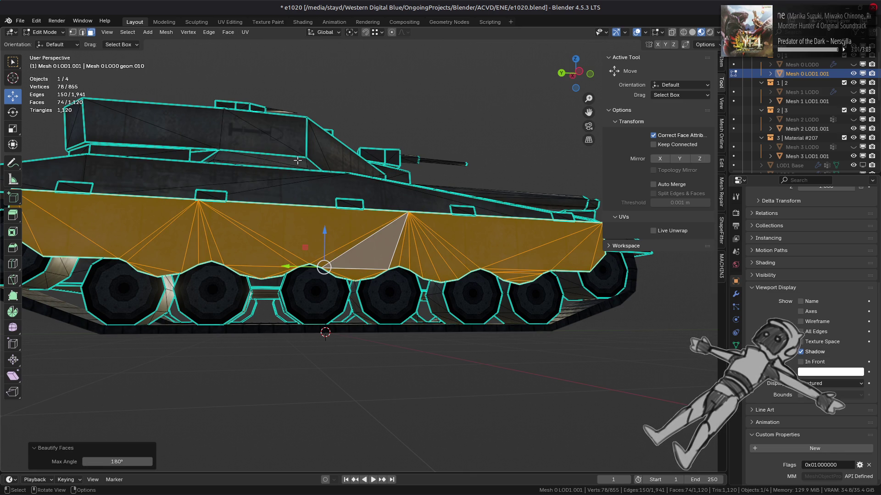
Orbit and zoom around the tank to inspect the re-triangulated hull faces.
scroll(up, 3)
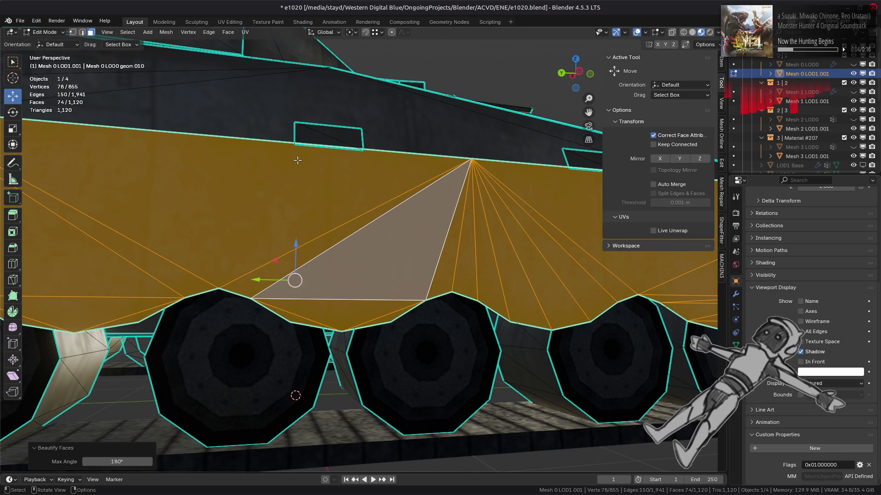
scroll(down, 3)
drag(297, 160, 287, 178)
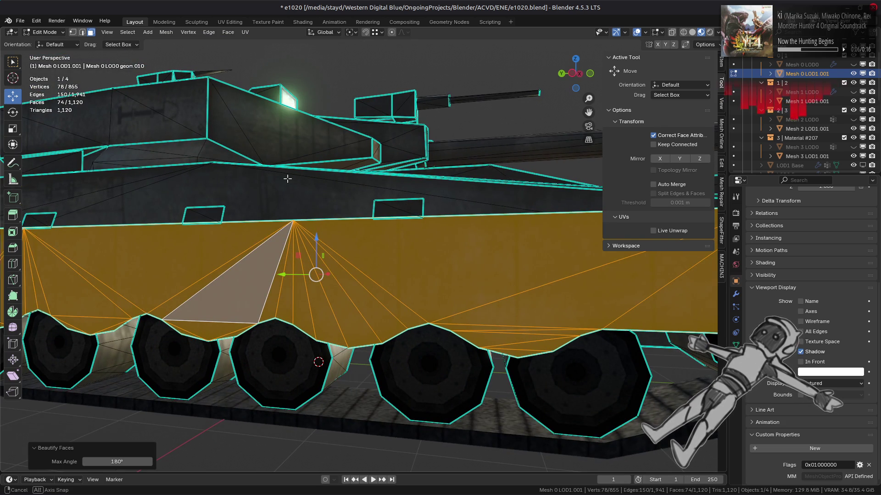
scroll(down, 3)
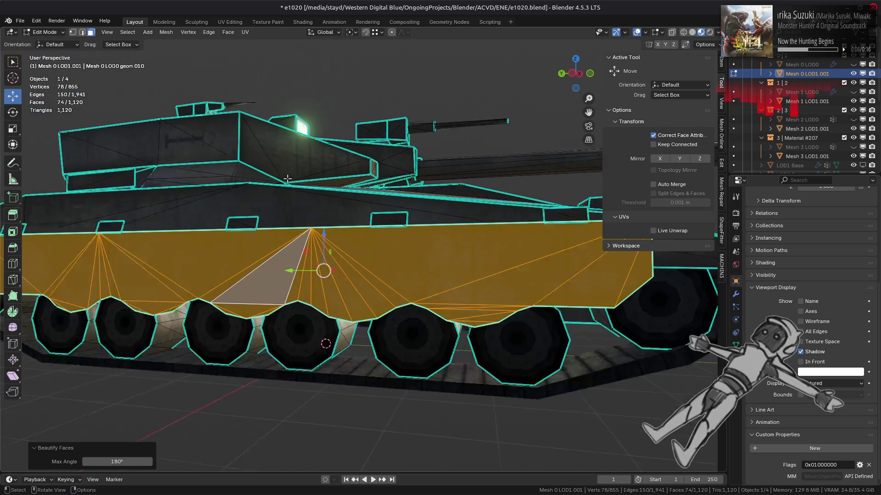
drag(287, 179, 125, 178)
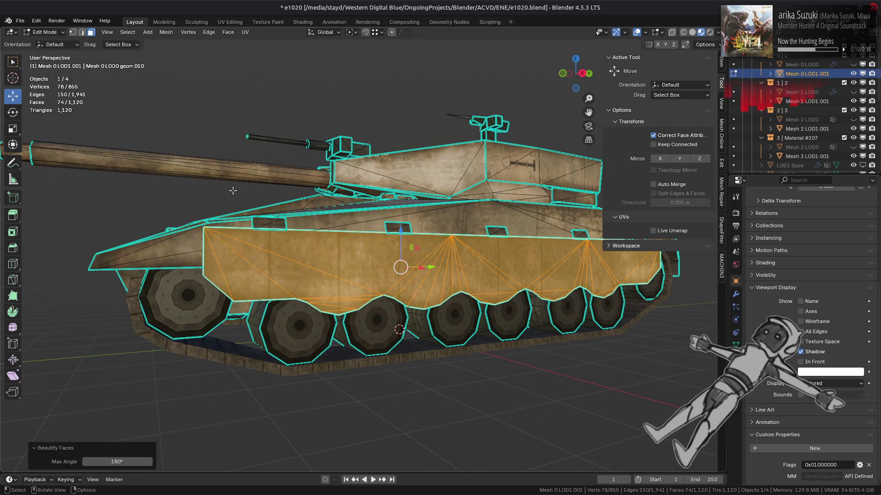
drag(311, 200, 306, 197)
scroll(up, 3)
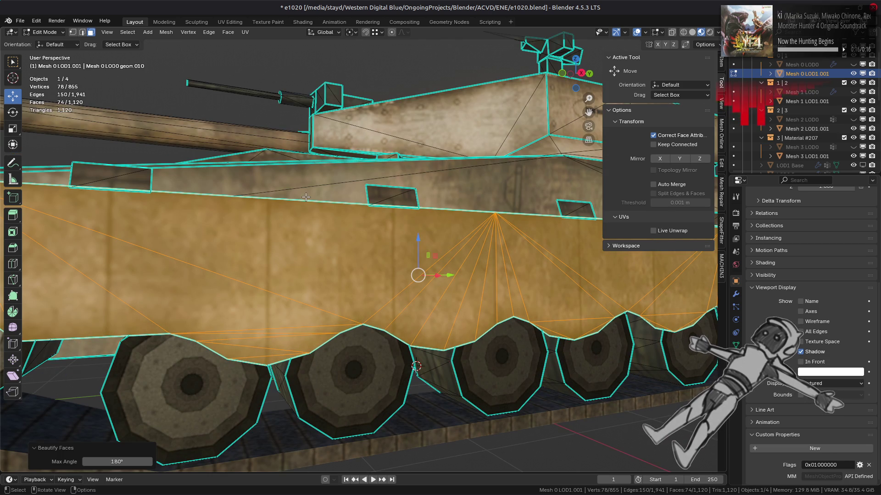
scroll(down, 3)
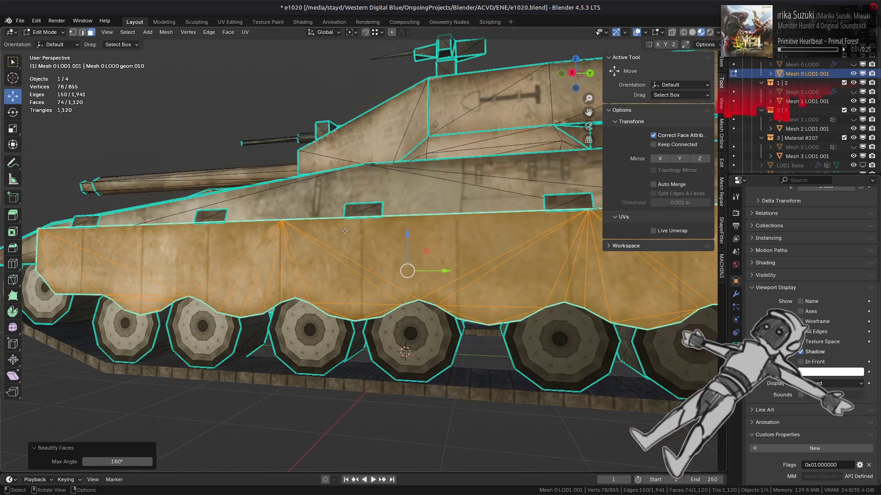
drag(347, 229, 372, 235)
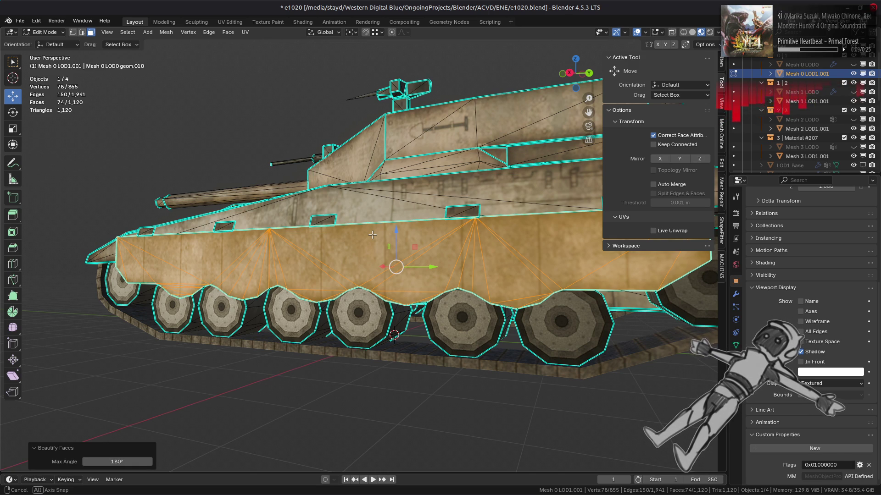
drag(372, 235, 458, 323)
key(ctrl+f)
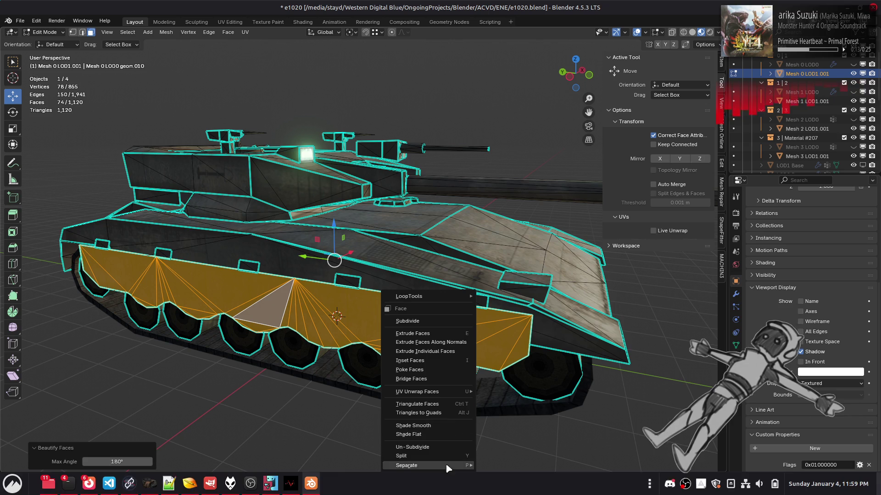
Delete the LOD1 side-skirt faces, then unhide Mesh 0 LOD0 and edit its geometry.
click(446, 484)
key(Tab)
click(853, 64)
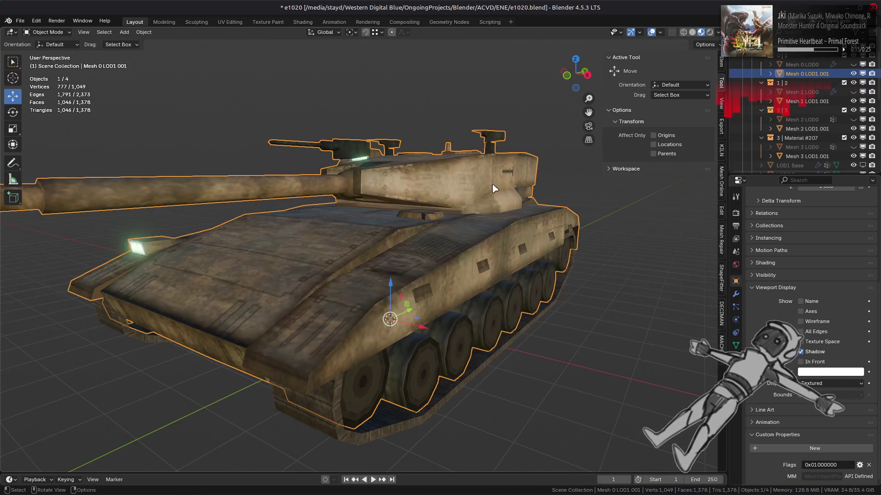
click(801, 64)
key(Tab)
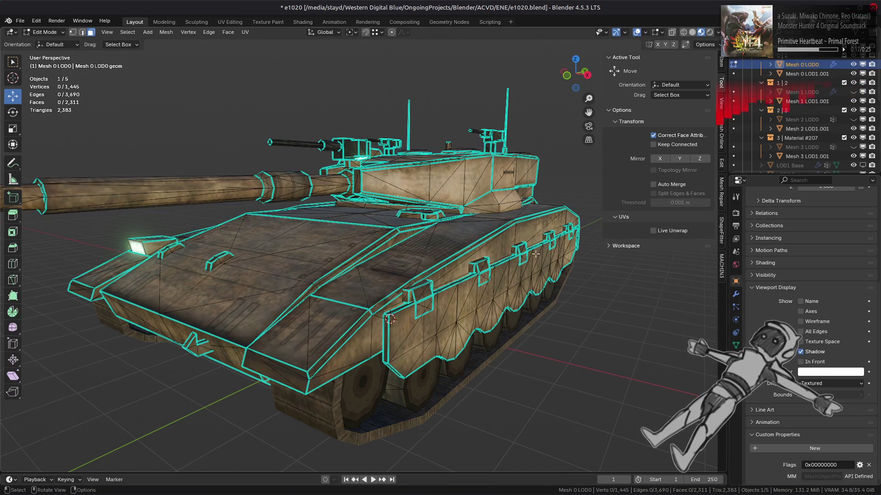
drag(349, 248, 350, 269)
Select Mesh 0 LOD0's linked flat side-skirt faces and duplicate them in place.
key(ctrl+l)
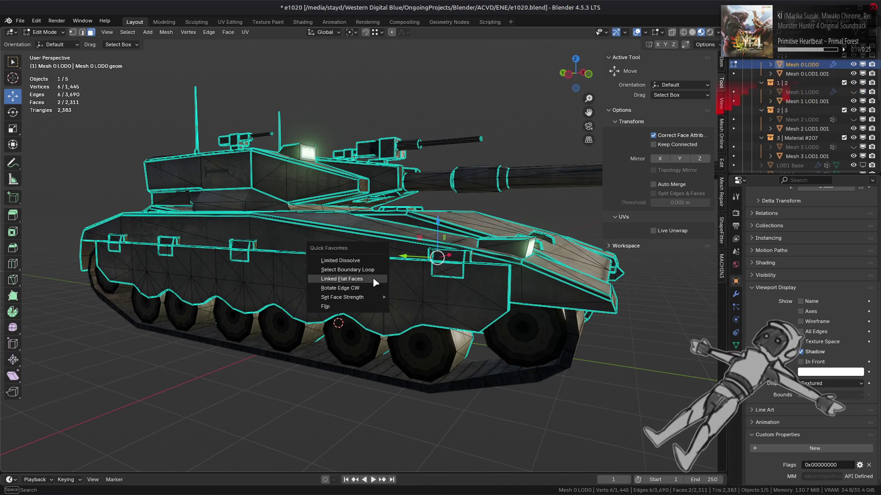
click(349, 279)
key(g)
right_click(298, 221)
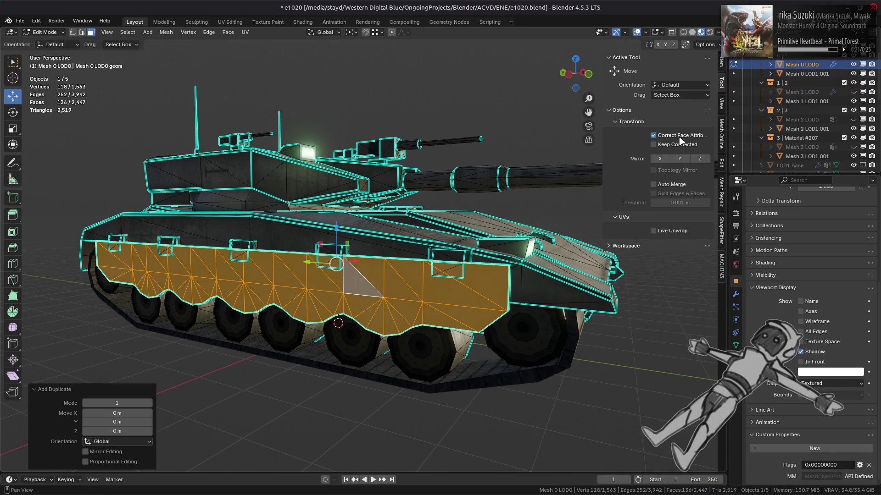
Separate the duplicated side skirt into its own object with Mesh > Separate > Selection.
click(166, 33)
key(Escape)
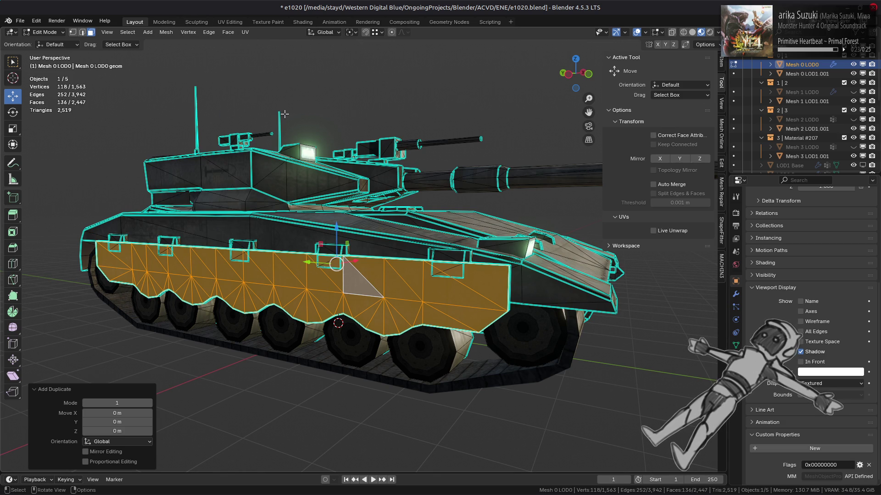
click(166, 32)
mouse_move(193, 113)
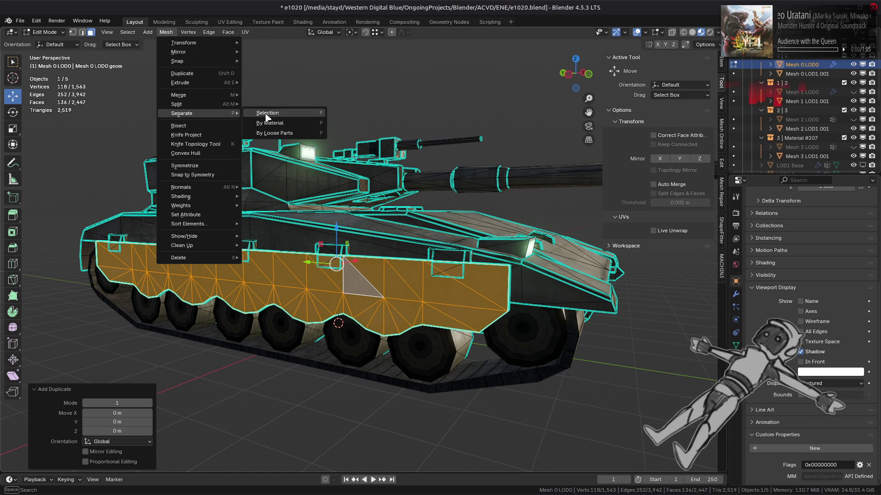
click(264, 114)
Return to Object Mode, select the new Mesh 0 LOD0.006, and hide Mesh 0 LOD0.
click(51, 33)
click(51, 43)
click(814, 73)
click(815, 64)
click(813, 75)
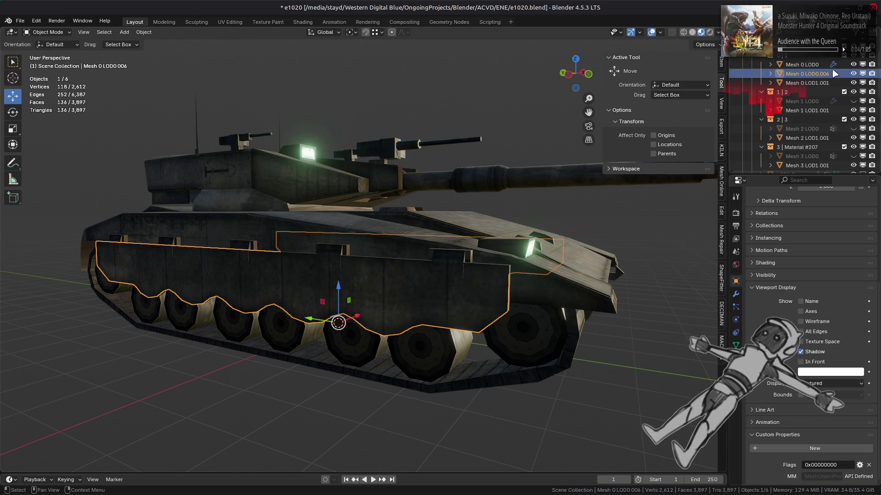
click(853, 65)
Hide Mesh 0 LOD1.001 and edit the separated skirt in face select mode.
click(854, 83)
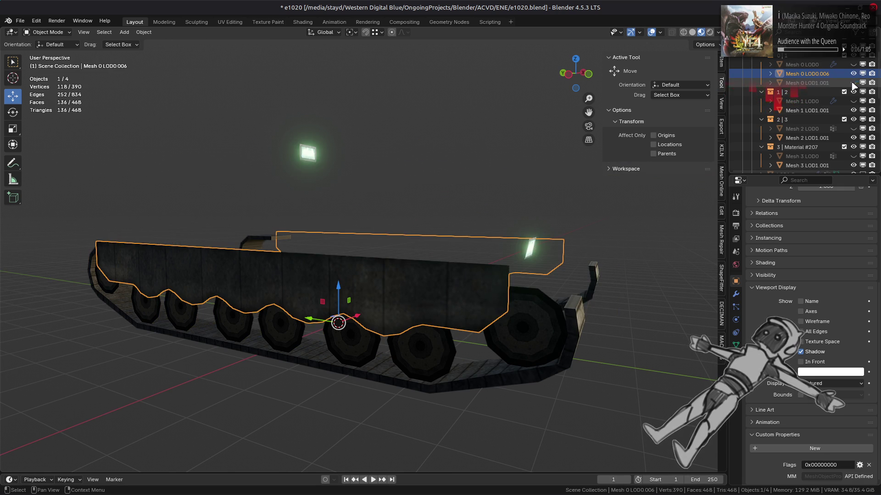
key(Tab)
key(alt+a)
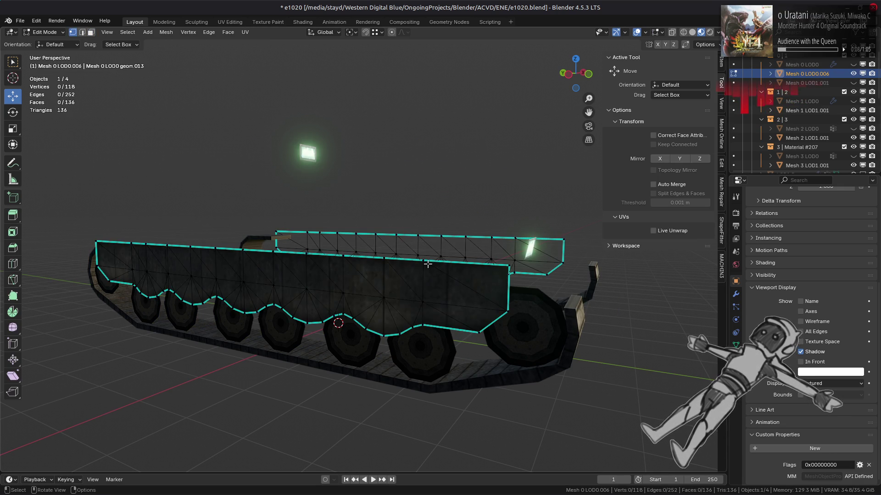
key(3)
key(a)
Select the upper skirt face strips and apply Triangles to Quads (40° face, 89° shape).
click(466, 279)
click(115, 252)
drag(115, 252, 275, 212)
click(274, 213)
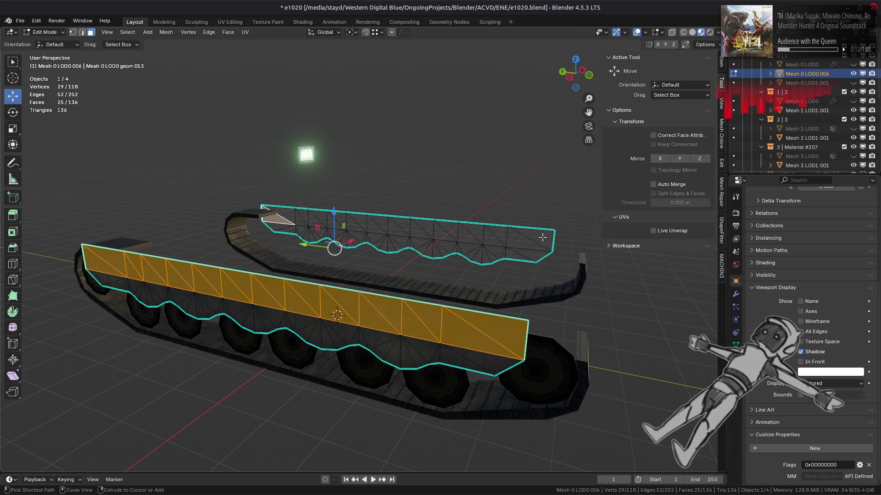
click(535, 234)
click(239, 32)
click(268, 97)
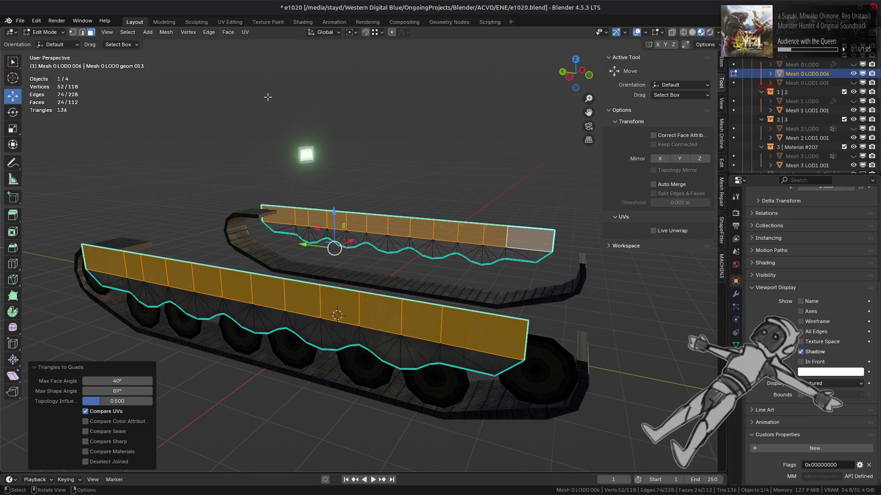
key(a)
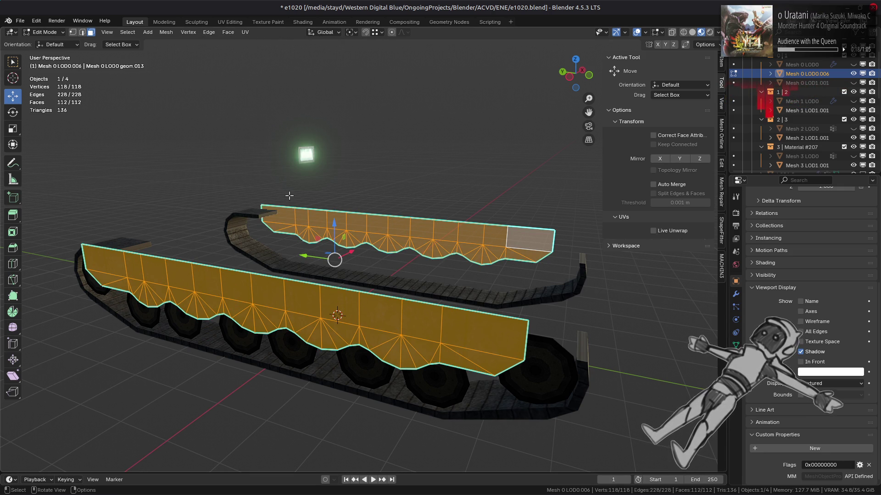
Orbit to a side view and select a segment of the skirt's bottom edge in edge mode.
key(1)
drag(350, 297, 326, 301)
key(2)
click(207, 303)
Box-select the interior vertical edges' vertices and vertex-slide them along their edges.
click(266, 303)
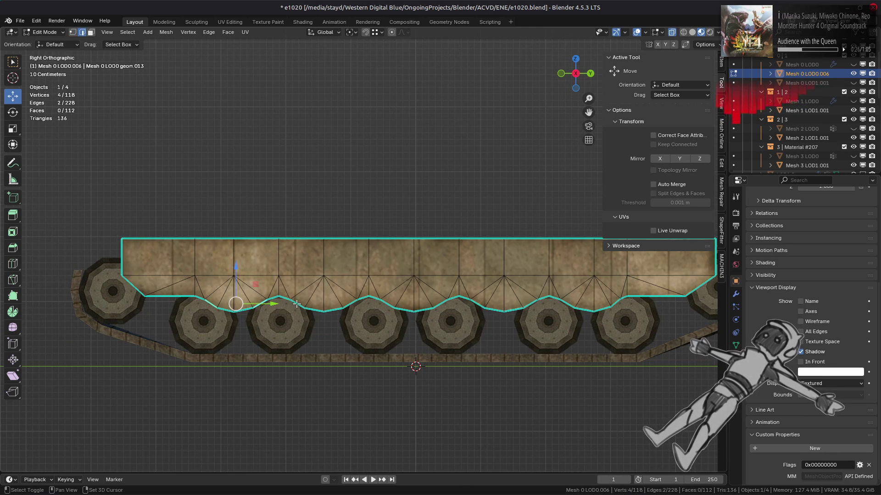
scroll(up, 3)
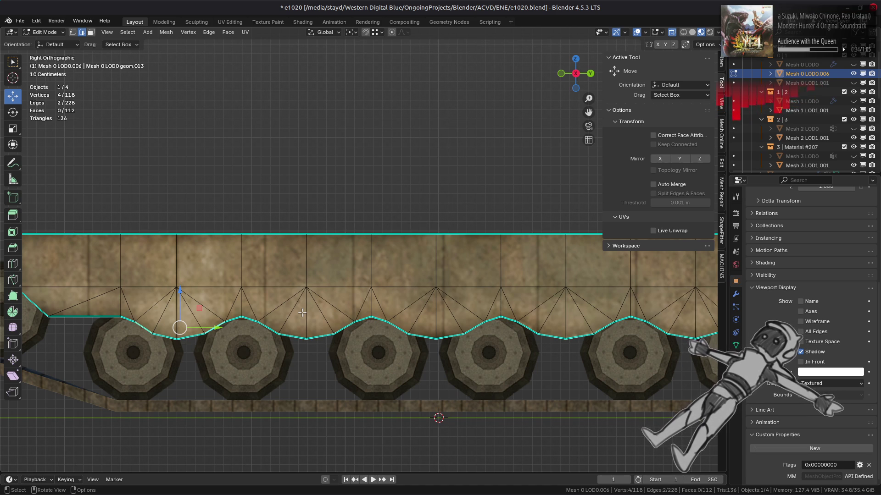
scroll(down, 3)
key(1)
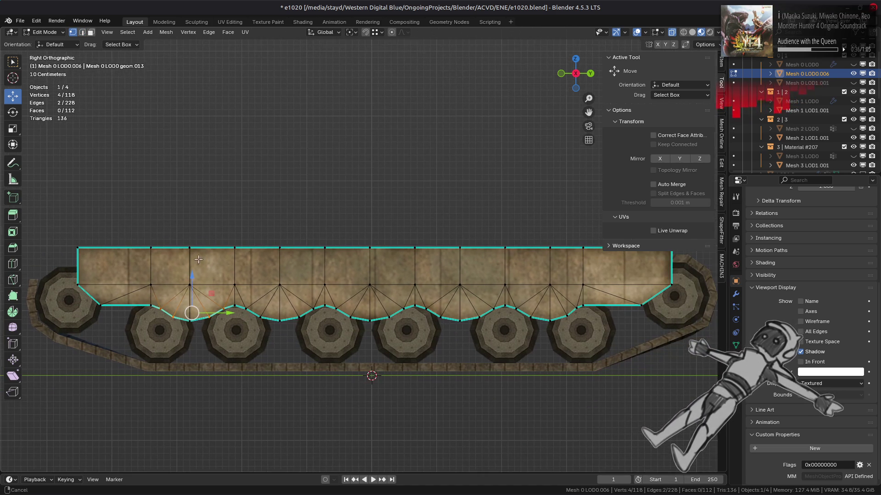
drag(107, 230, 598, 298)
key(shift+v)
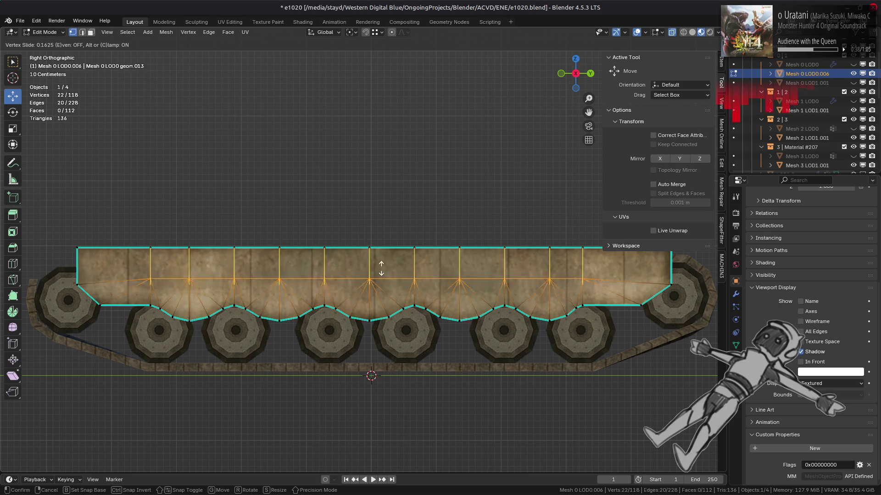
click(377, 209)
Merge all panel vertices by distance and clear the sharp marks from its edges.
key(a)
right_click(401, 249)
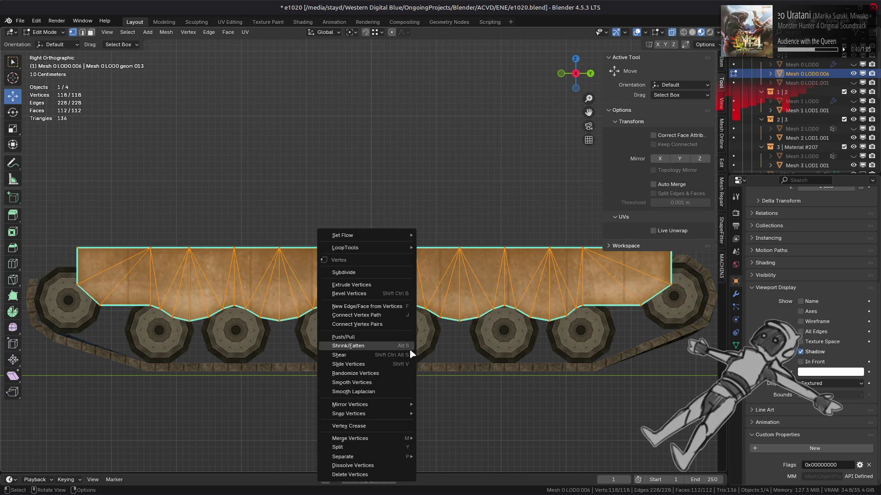
mouse_move(408, 442)
click(447, 473)
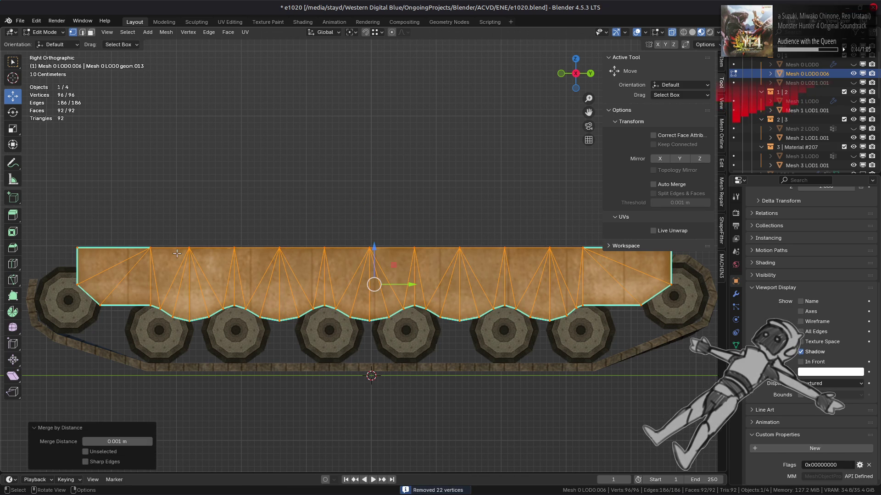
key(2)
right_click(266, 322)
click(251, 411)
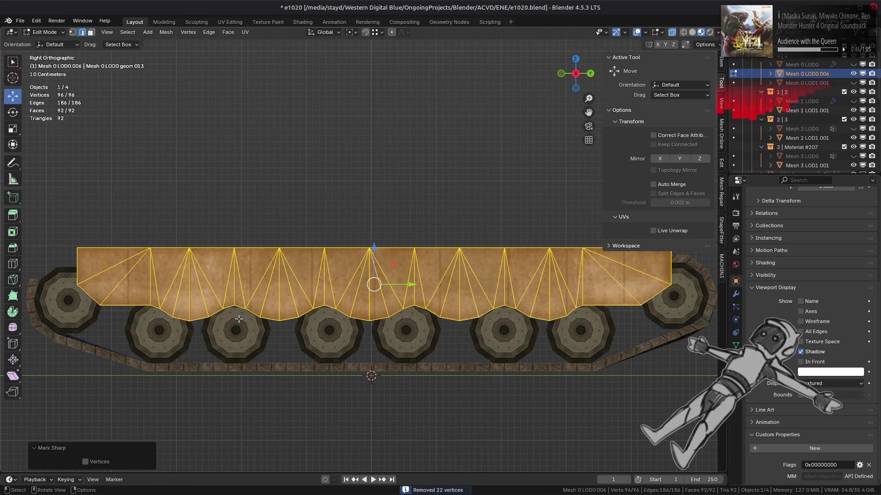
Box-select the extra vertices along the panel's top edge and dissolve them.
key(1)
drag(125, 216, 160, 249)
drag(216, 224, 234, 256)
drag(302, 236, 324, 261)
drag(397, 237, 423, 264)
drag(492, 225, 602, 258)
right_click(377, 321)
click(354, 477)
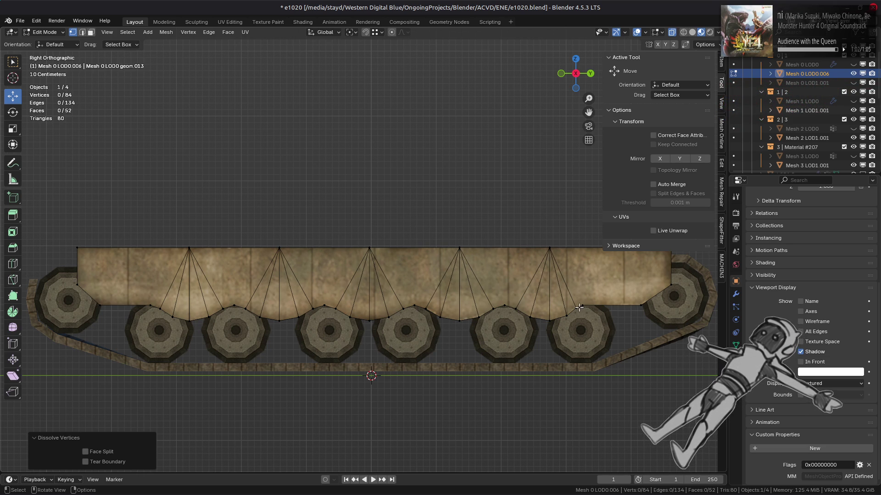
Pick ten vertices along the lower edge one by one and dissolve them.
click(578, 308)
click(515, 310)
click(486, 313)
click(426, 309)
click(415, 306)
click(335, 308)
click(314, 309)
click(247, 309)
click(224, 309)
click(160, 309)
right_click(358, 389)
click(358, 387)
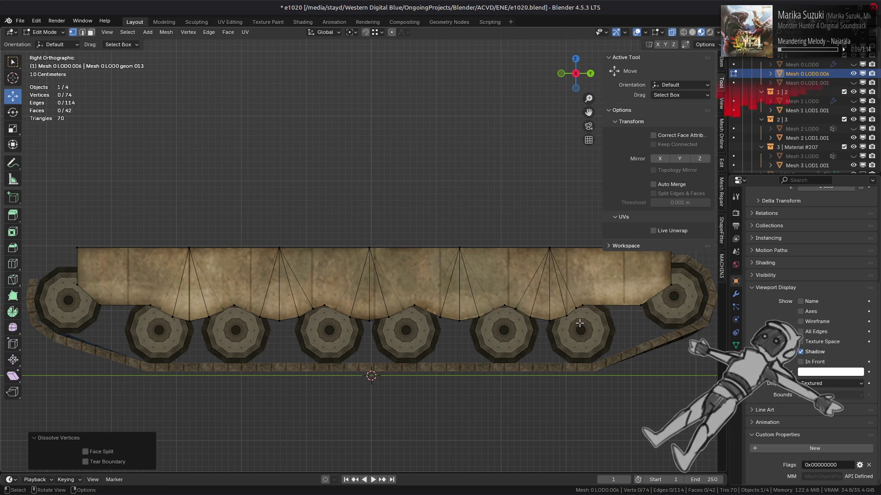
Box-select ten more lower-edge vertices and dissolve them, leaving 64 vertices and 32 faces.
click(575, 308)
click(516, 311)
click(493, 309)
key(alt+a)
drag(585, 307, 120, 311)
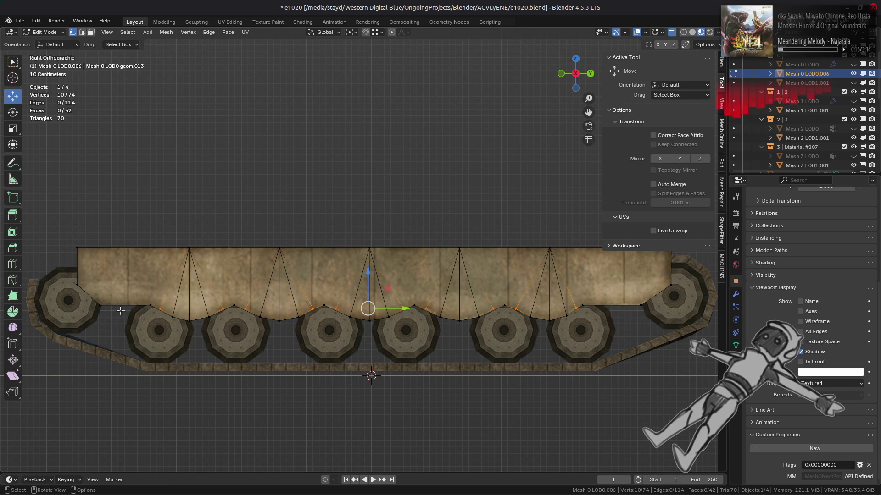
right_click(143, 326)
click(153, 318)
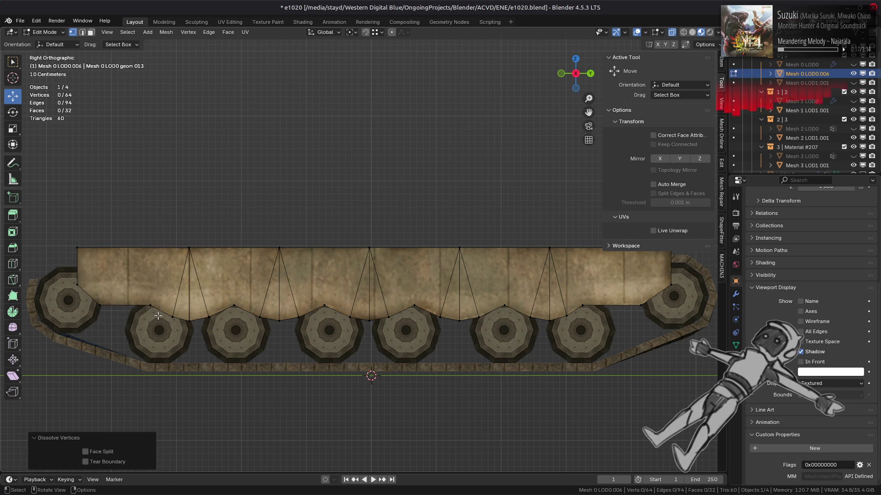
Return to Object Mode and deselect the side panel.
drag(187, 299, 229, 306)
scroll(down, 3)
key(Tab)
key(alt+a)
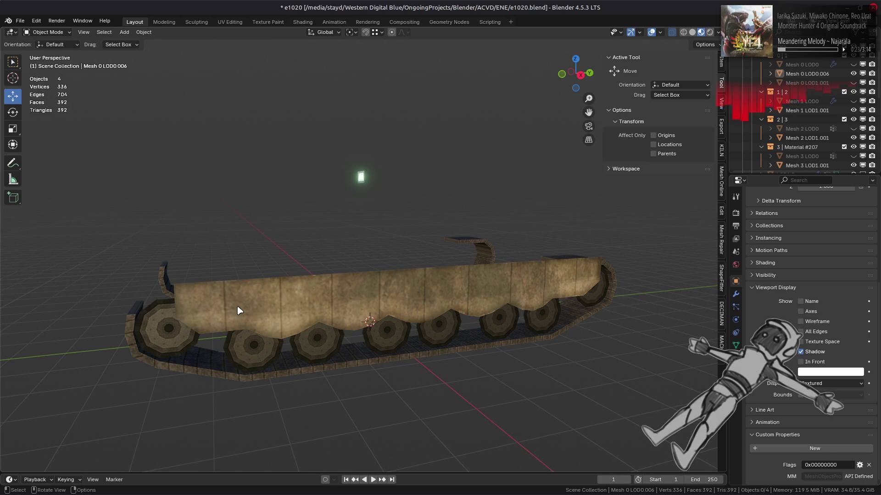
Triangulate all faces of the simplified side panel and return to Object Mode.
click(237, 311)
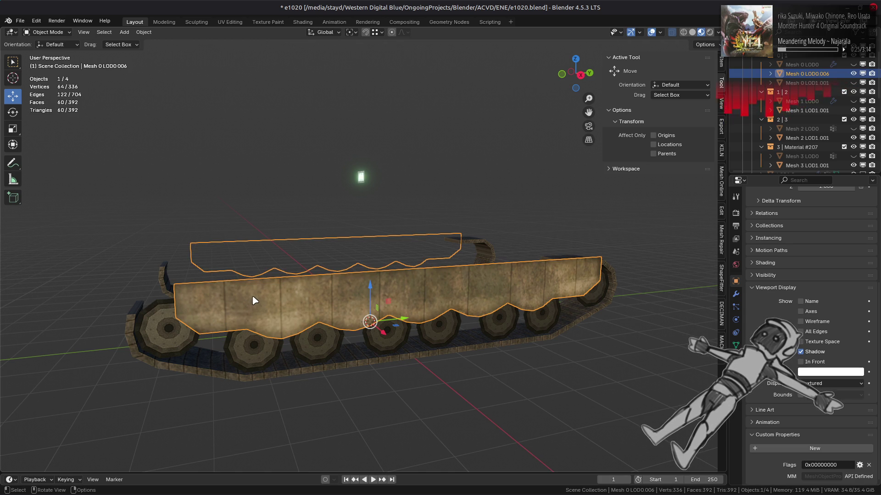
key(Tab)
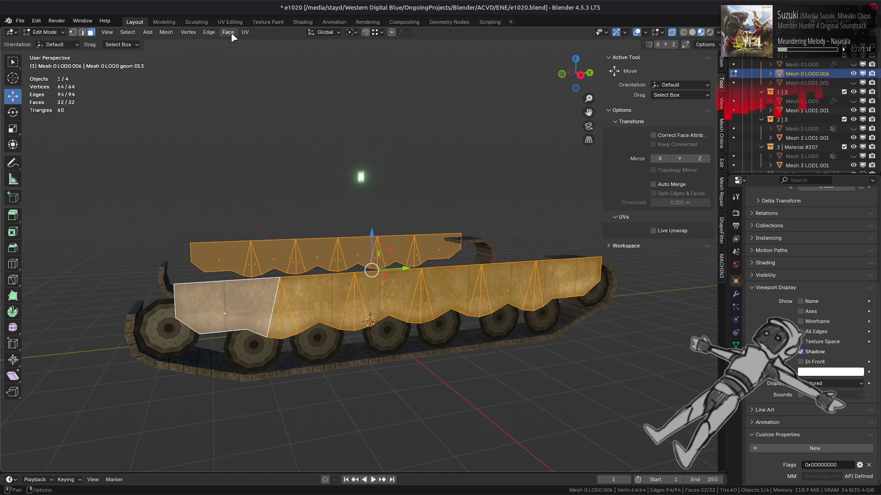
click(228, 32)
click(275, 91)
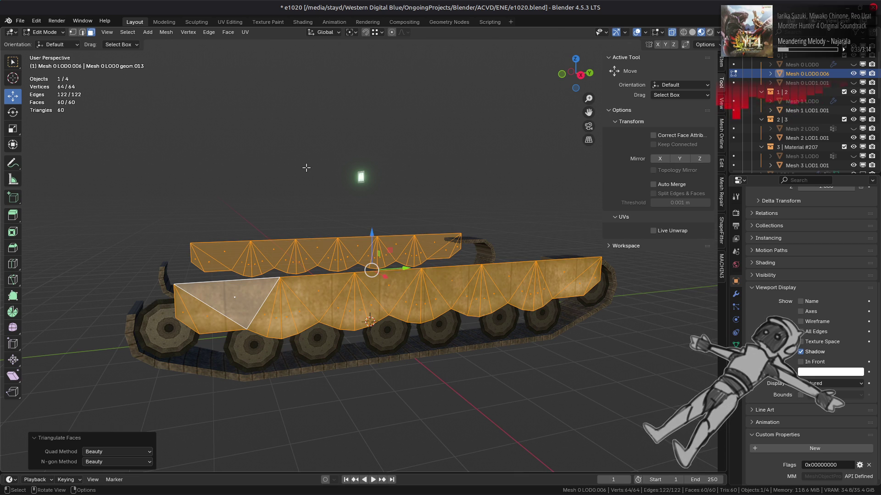
key(Tab)
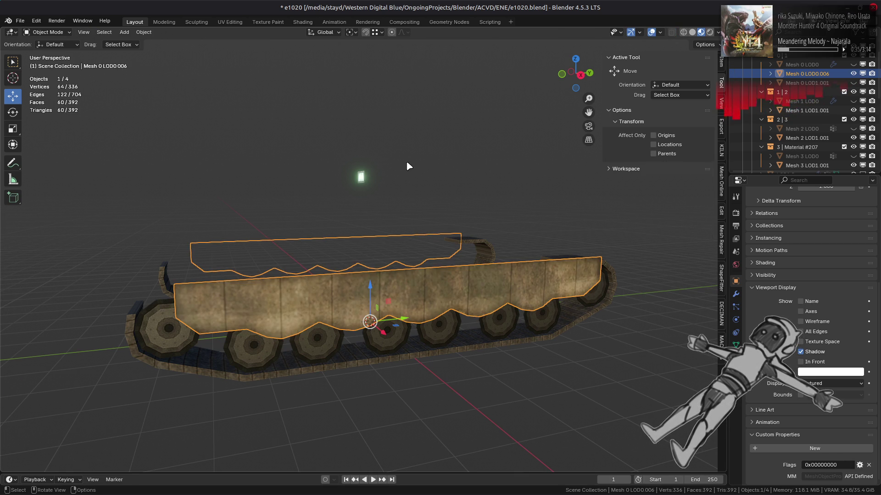
key(alt+a)
Unhide Mesh 0 LOD1.001 and join the Mesh 0 LOD0.006 panel into it.
click(853, 82)
click(826, 73)
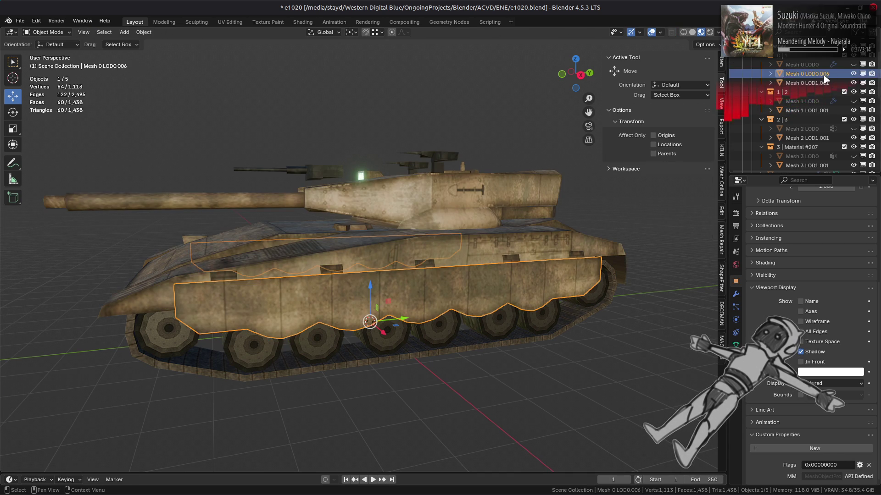
click(819, 83)
right_click(413, 250)
key(ctrl+j)
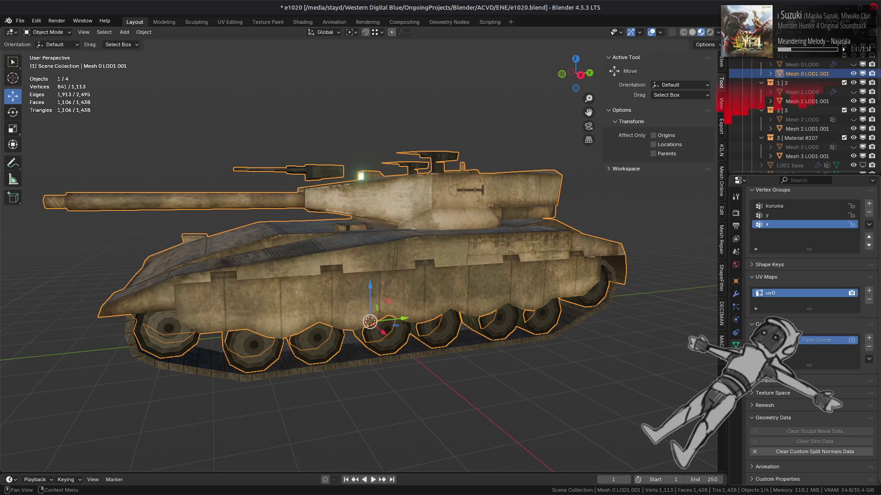
click(736, 345)
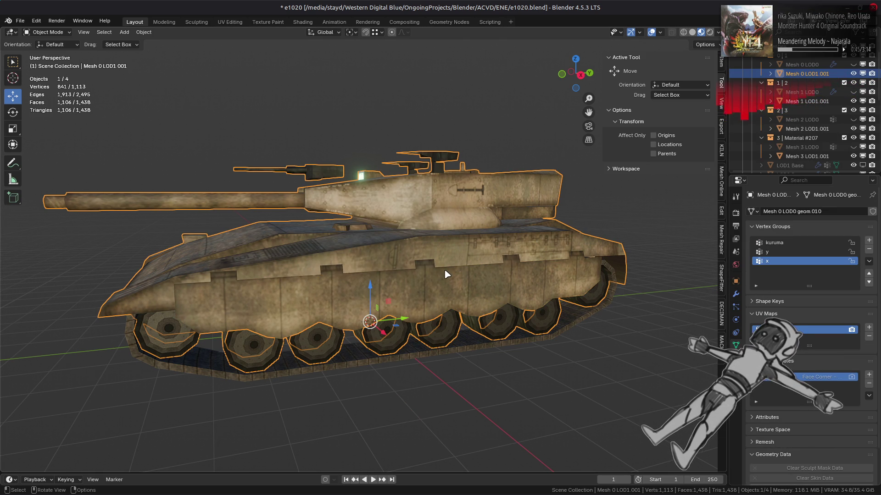
Check the joined tank's geometry and save the file as e1020.blend.
key(alt+a)
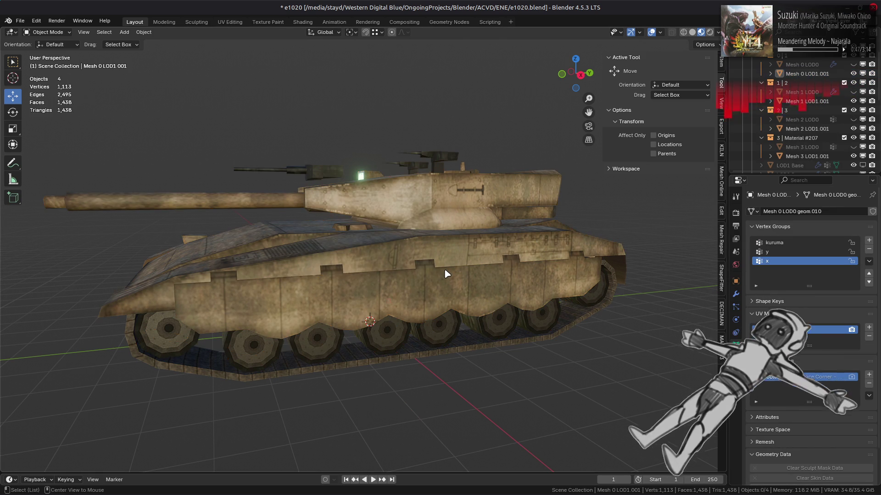
drag(345, 253, 484, 260)
click(476, 258)
key(Tab)
key(Tab)
key(alt+a)
key(ctrl+s)
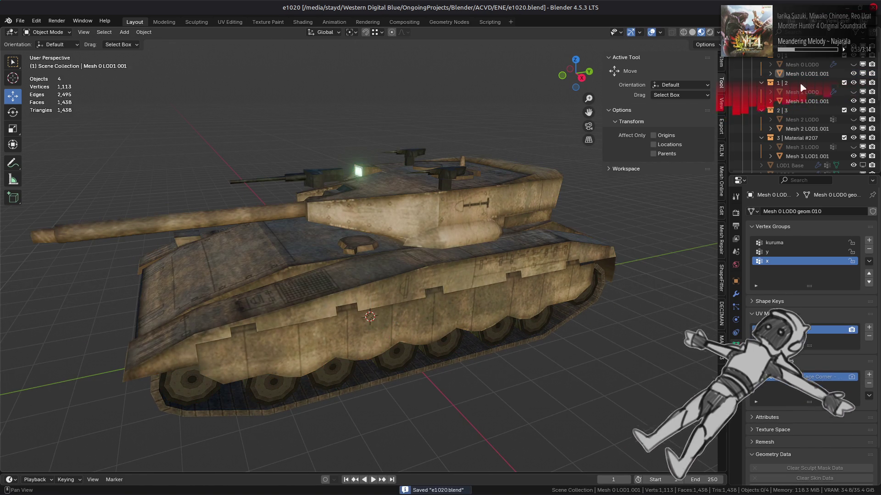
Show Mesh 0 LOD0, hide LOD1.001, and select its connected hull side panel in Edit Mode.
click(853, 65)
click(853, 74)
click(802, 64)
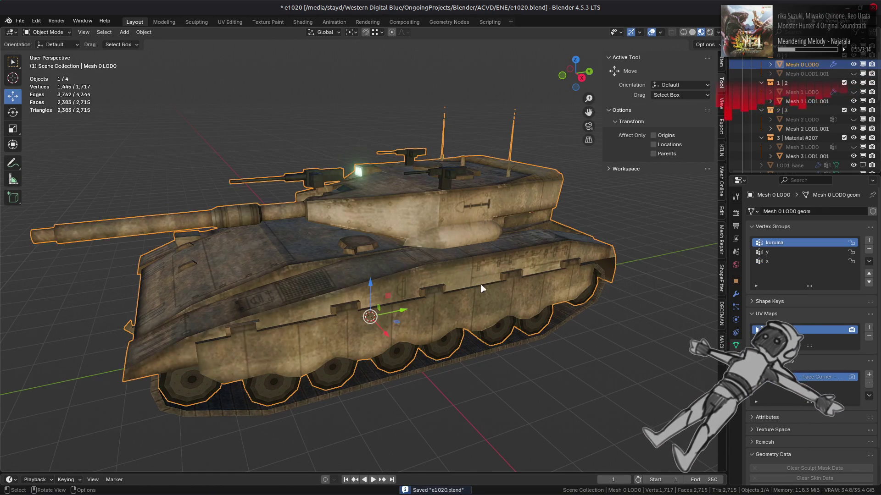
key(Tab)
drag(459, 305, 456, 277)
click(439, 314)
key(ctrl+l)
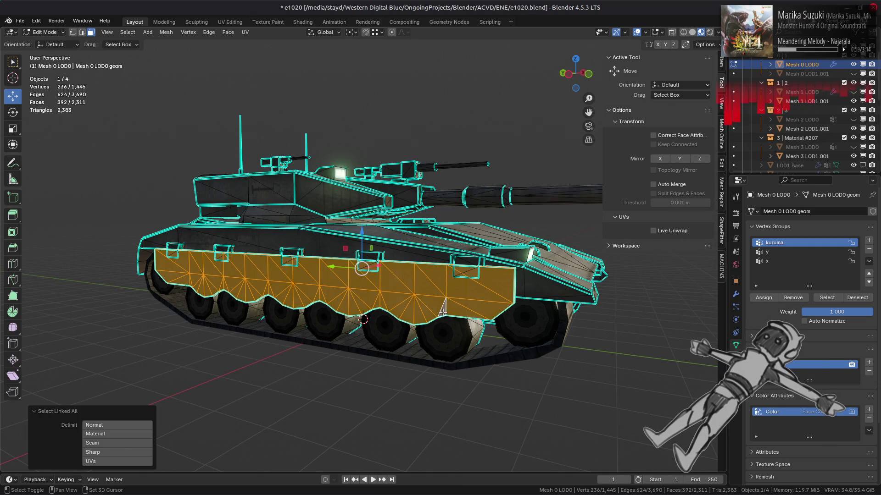
Hide everything but the side panels and convert the top strip's triangles to quads.
key(shift+h)
scroll(up, 3)
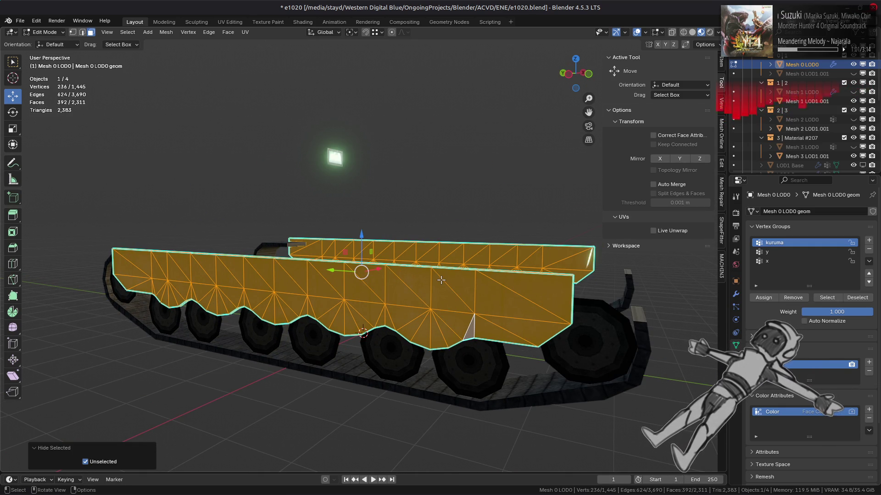
drag(362, 289, 369, 288)
drag(159, 249, 559, 273)
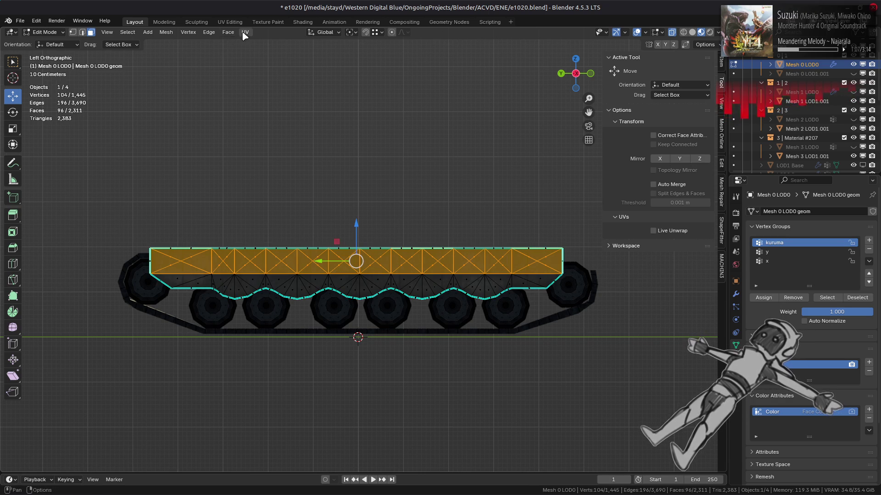
click(228, 32)
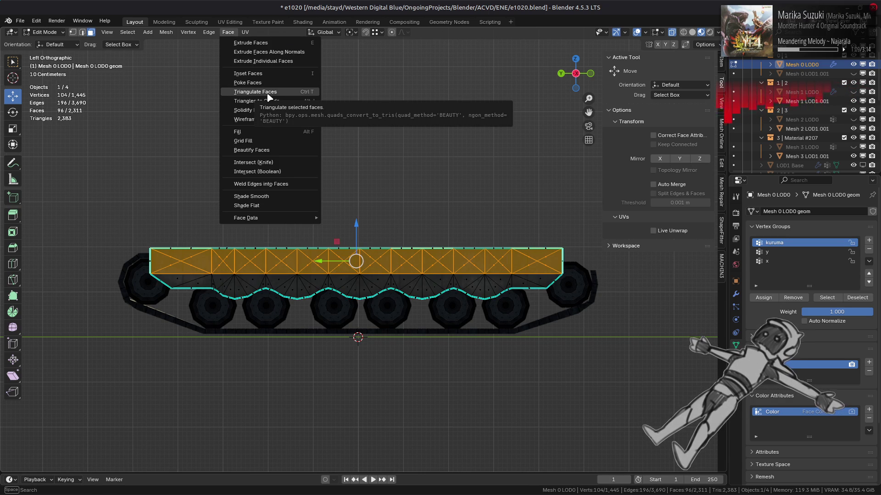
click(270, 101)
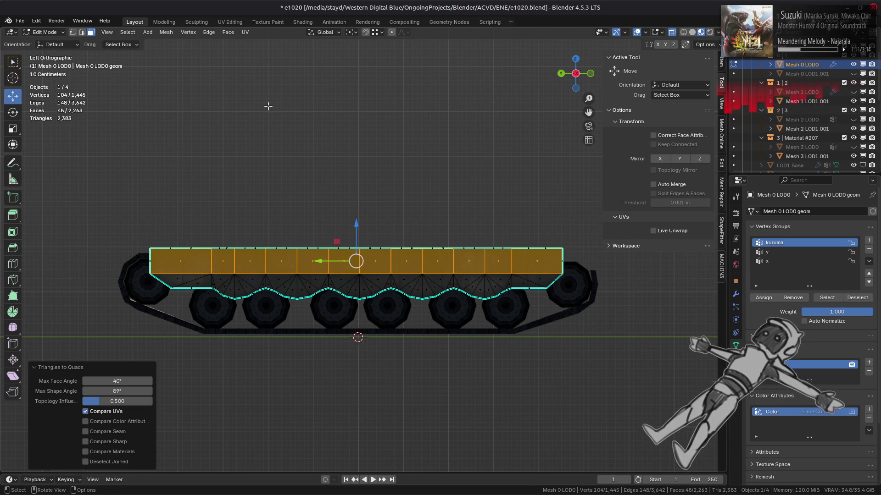
drag(119, 213, 607, 274)
click(228, 32)
click(257, 101)
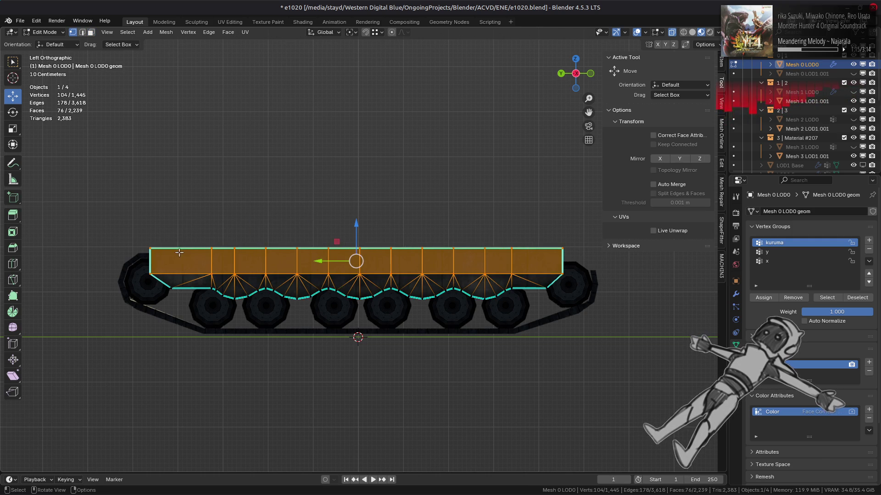
Slide the lower-strip vertices up onto the top edge at factor 1, then select the linked side walls.
drag(197, 261, 526, 279)
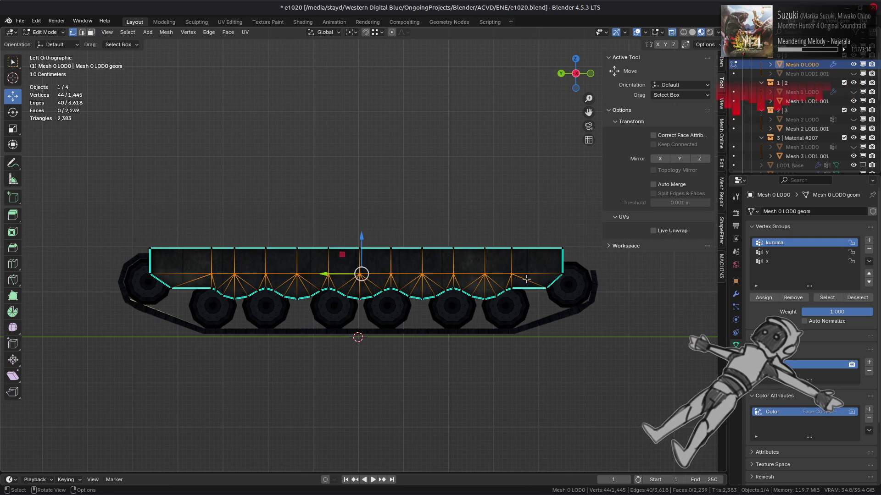
key(shift+v)
click(352, 194)
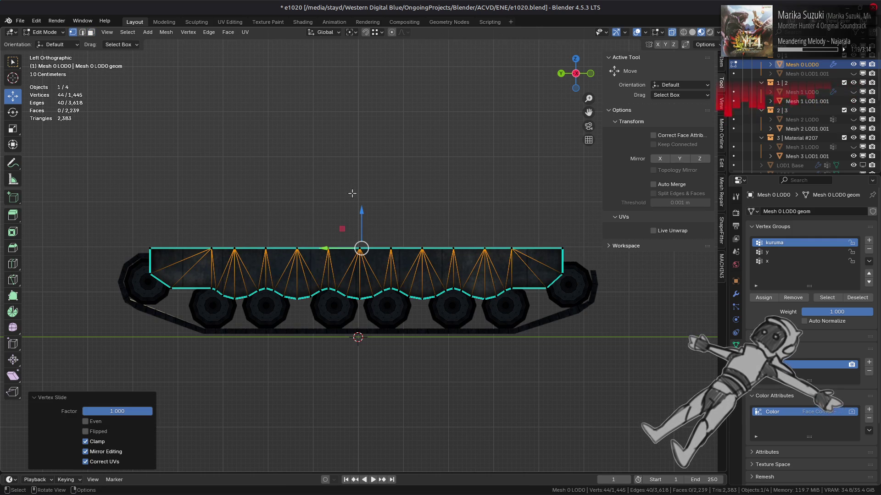
drag(341, 265, 200, 288)
key(ctrl+l)
right_click(201, 288)
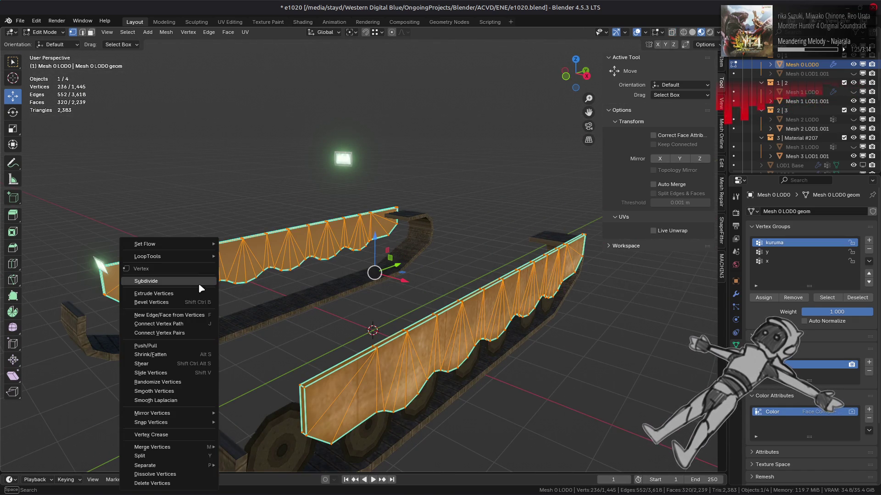
Merge the side walls' overlapping vertices by distance and clear the selection in edge mode.
mouse_move(205, 448)
click(243, 449)
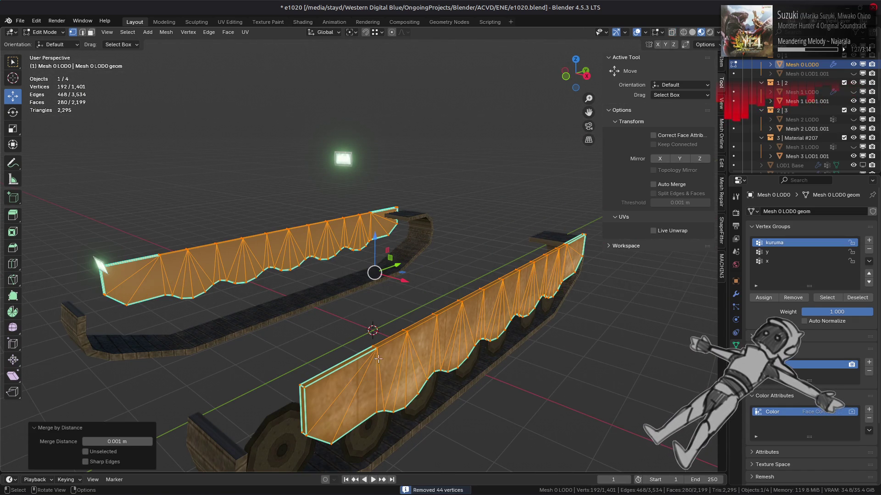
key(2)
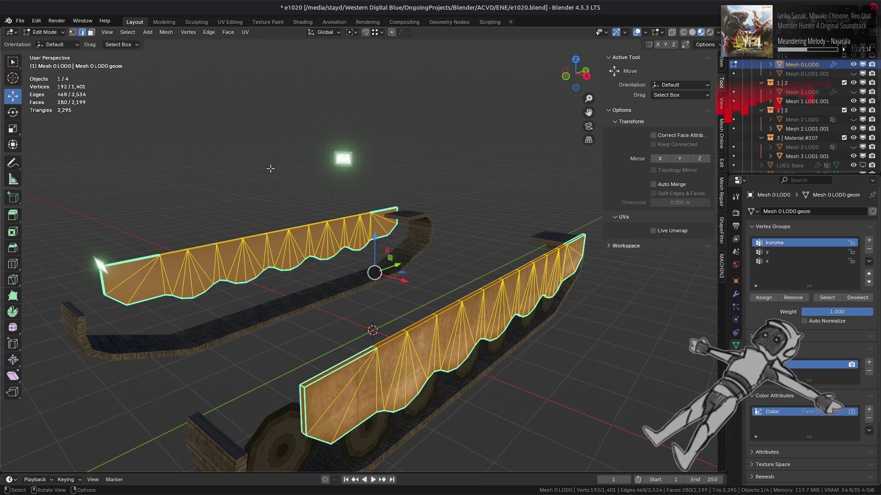
key(alt+a)
Select all edges sharper than 85° and mark them sharp.
click(128, 32)
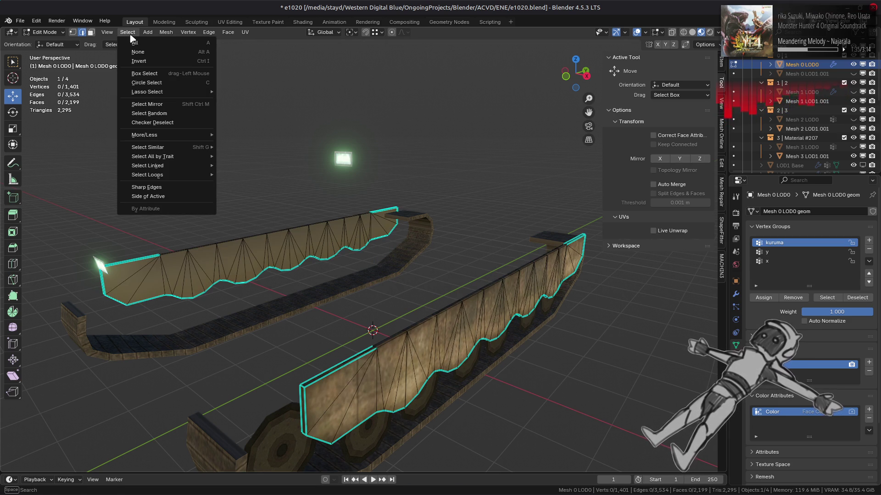
click(191, 187)
click(117, 460)
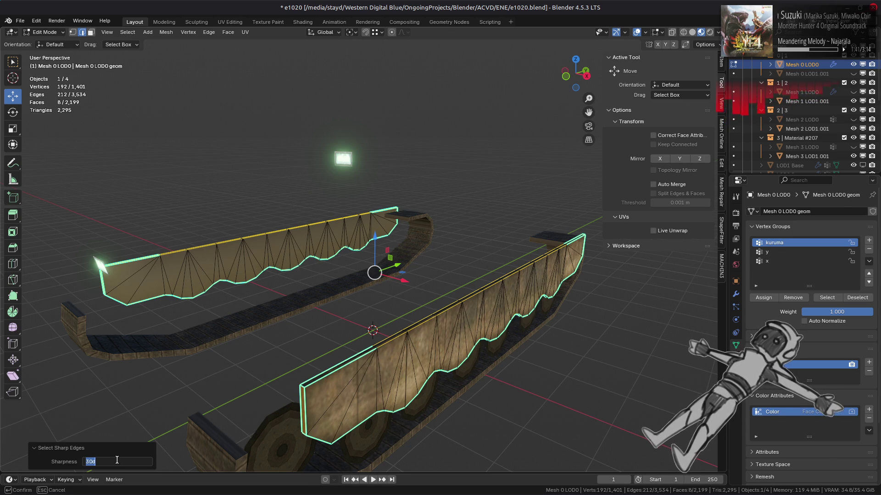
key(Return)
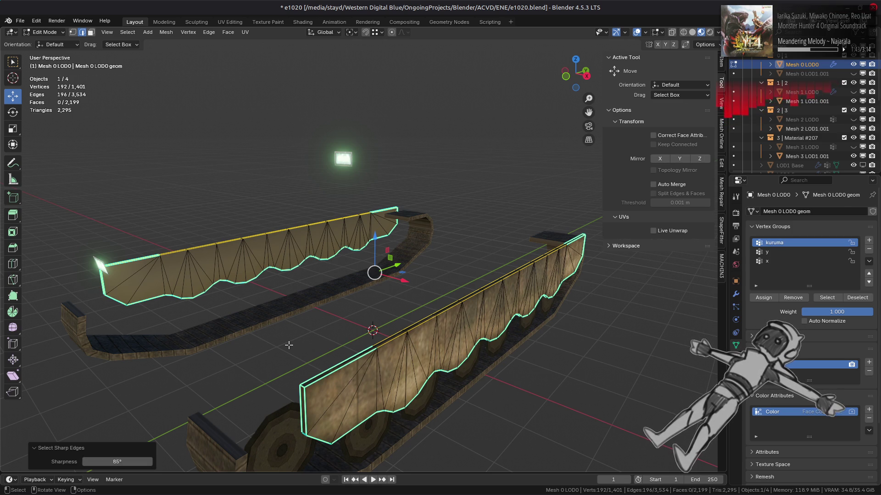
drag(289, 344, 270, 380)
key(ctrl+e)
click(257, 395)
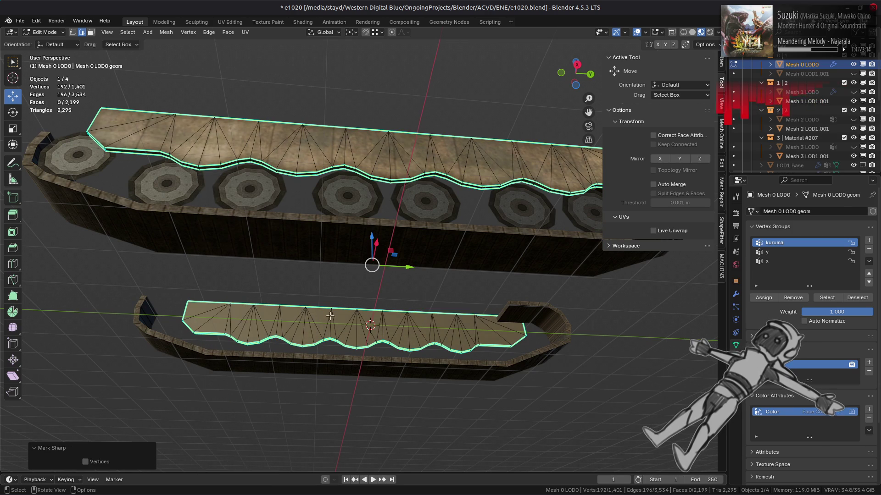
Mark the upper edges of the track walls sharp, leaving the lower edges out.
drag(370, 261, 364, 303)
drag(661, 385, 106, 257)
key(ctrl+e)
click(347, 354)
Box-select the extra top fan vertices along the track walls.
drag(343, 307, 194, 247)
key(1)
click(342, 310)
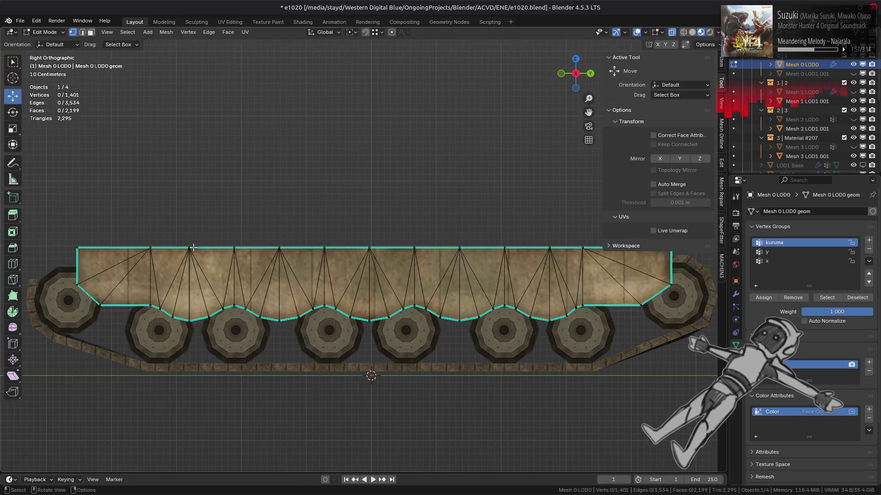
drag(134, 221, 157, 255)
drag(196, 216, 242, 267)
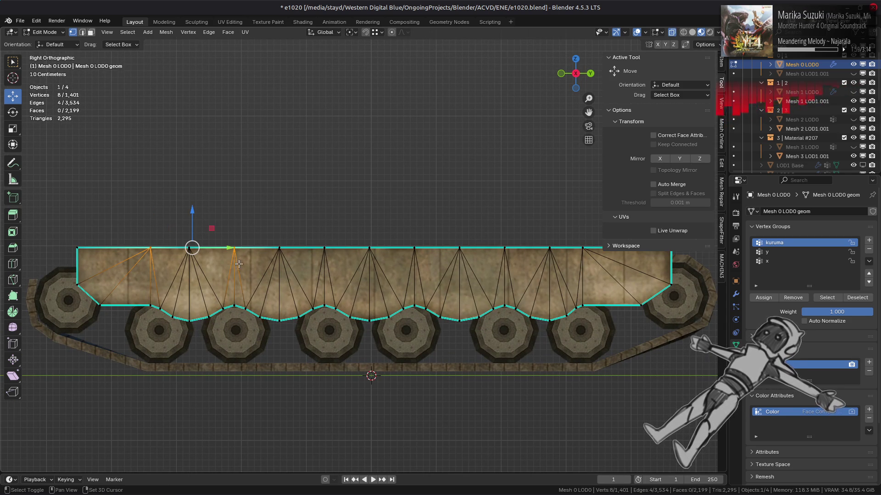
key(b)
drag(324, 252, 306, 228)
key(b)
drag(403, 226, 429, 260)
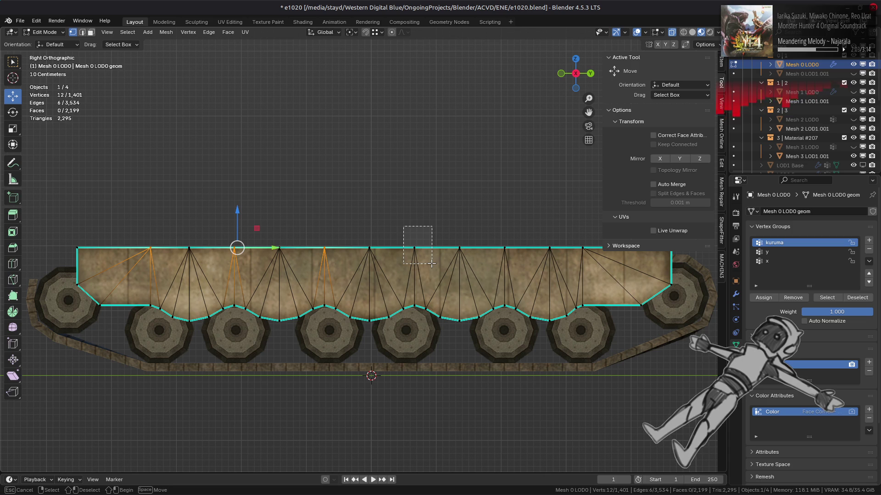
drag(431, 263, 432, 263)
key(b)
drag(487, 232, 529, 266)
drag(564, 236, 592, 256)
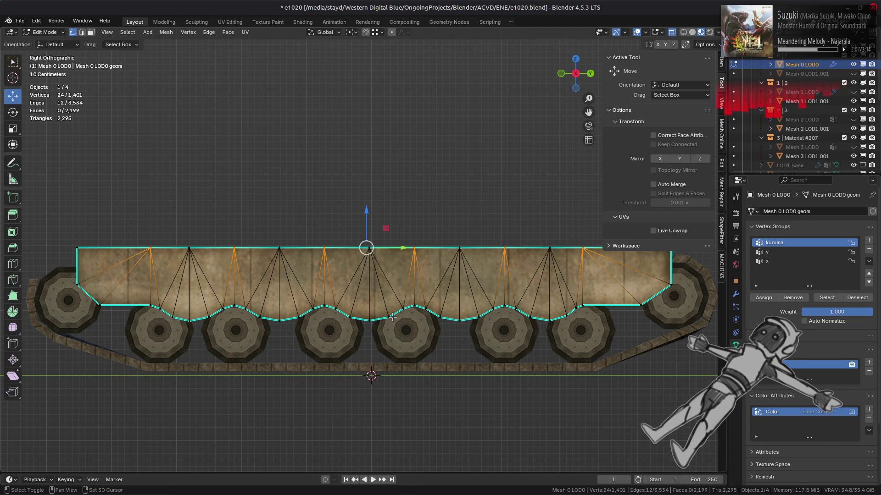
After trying and undoing a dissolve, slide the top fan vertices onto their neighbours.
right_click(392, 316)
click(354, 472)
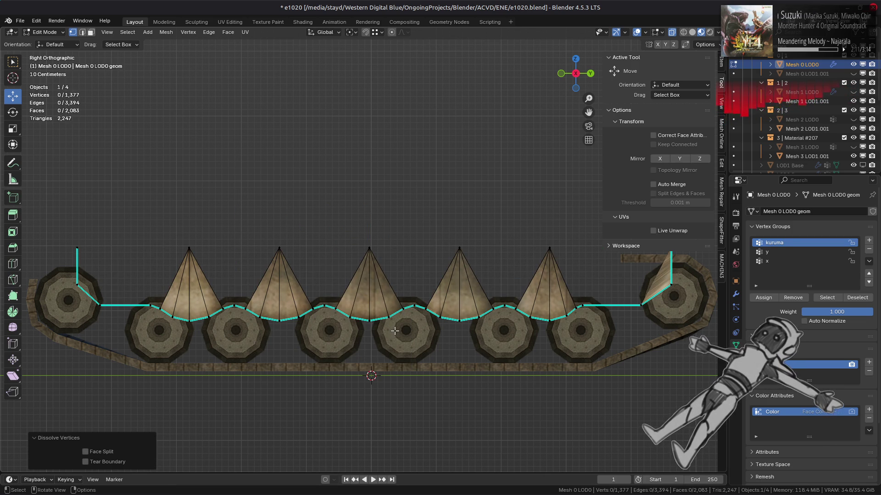
key(ctrl+z)
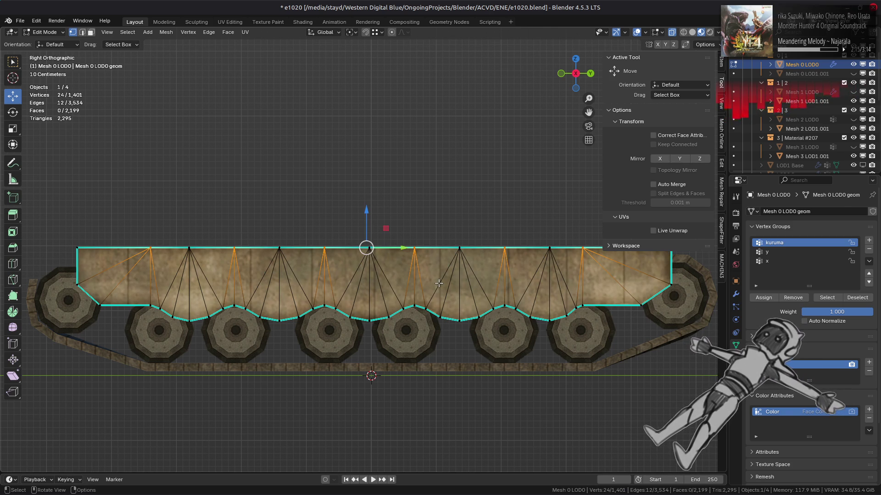
key(shift+v)
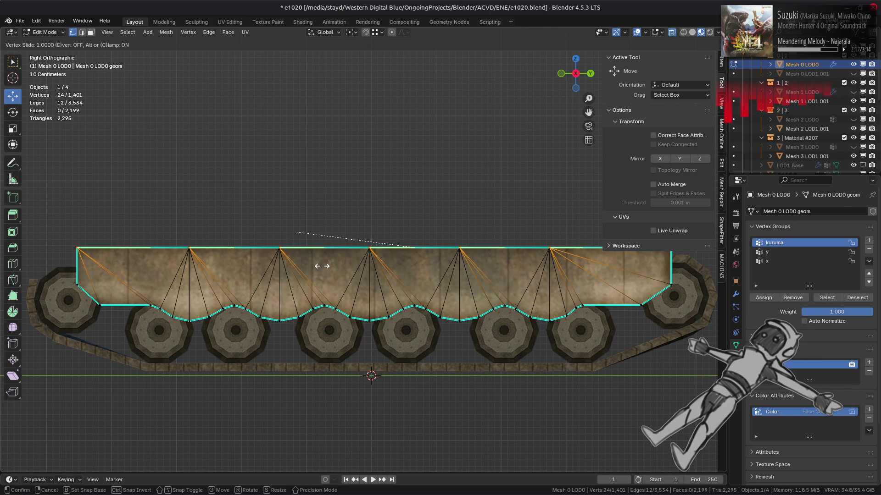
click(322, 266)
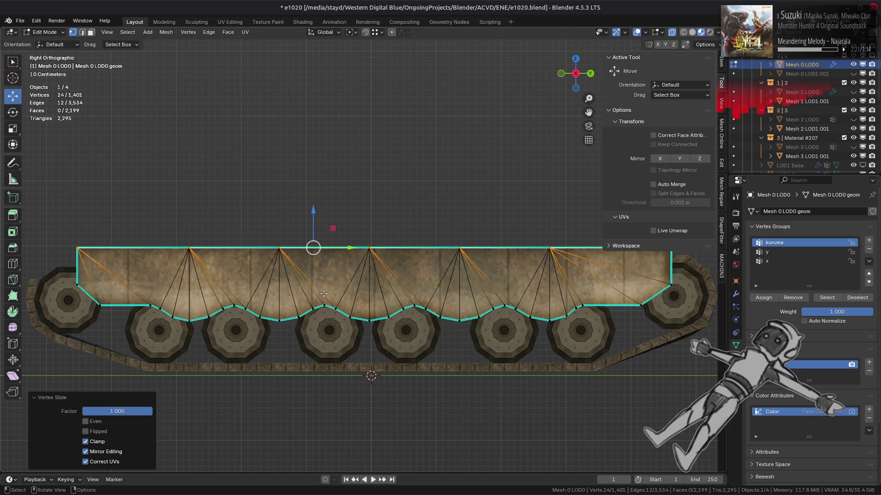
Merge the whole mesh by distance, removing the 24 doubled vertices.
key(a)
right_click(323, 293)
mouse_move(329, 256)
click(381, 299)
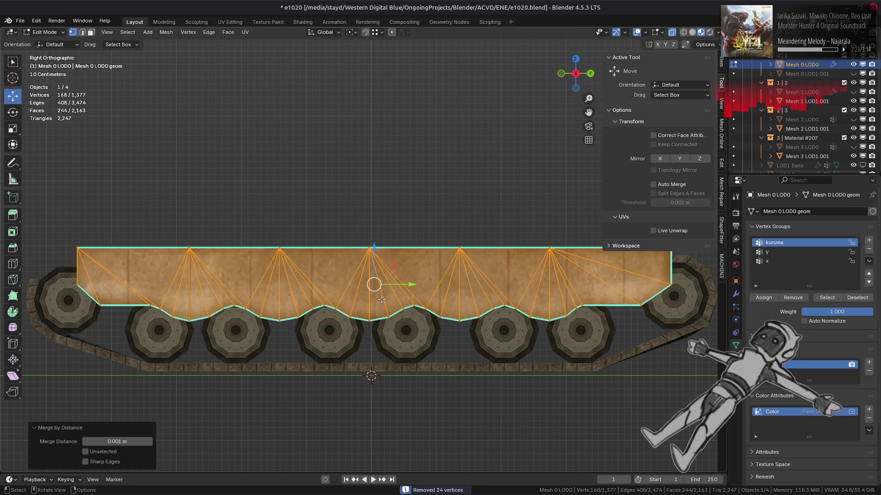
drag(335, 293, 373, 360)
Select both track walls' linked flat faces and beautify their triangulation.
key(3)
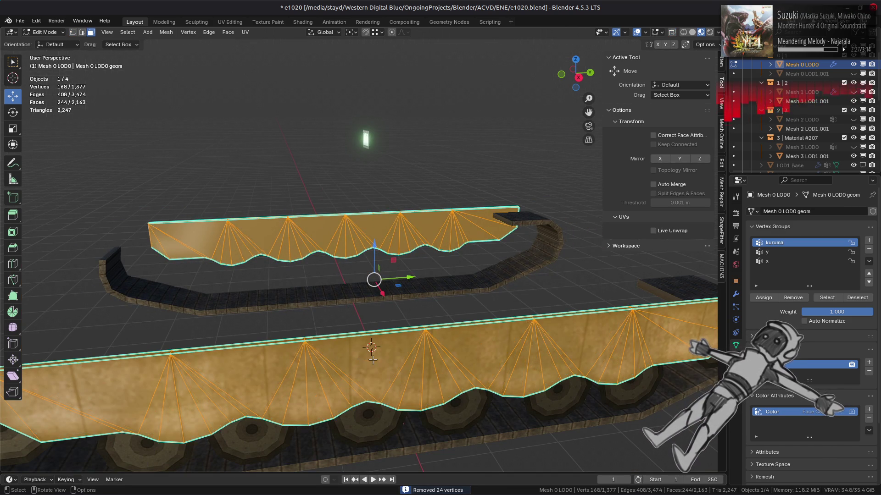
click(372, 360)
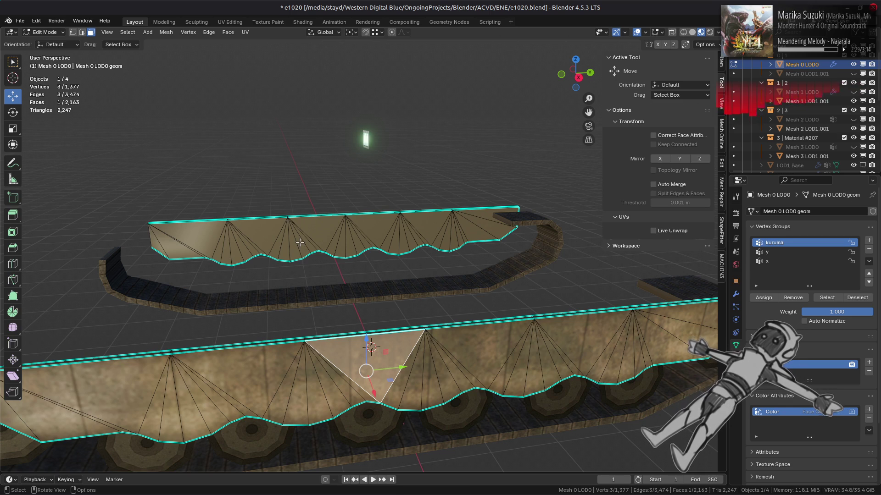
scroll(down, 3)
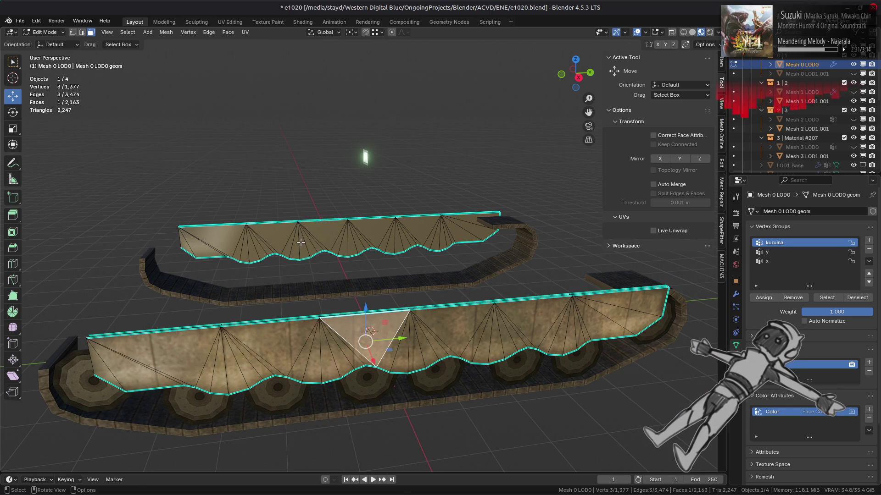
click(301, 242)
drag(301, 242, 504, 259)
click(523, 257)
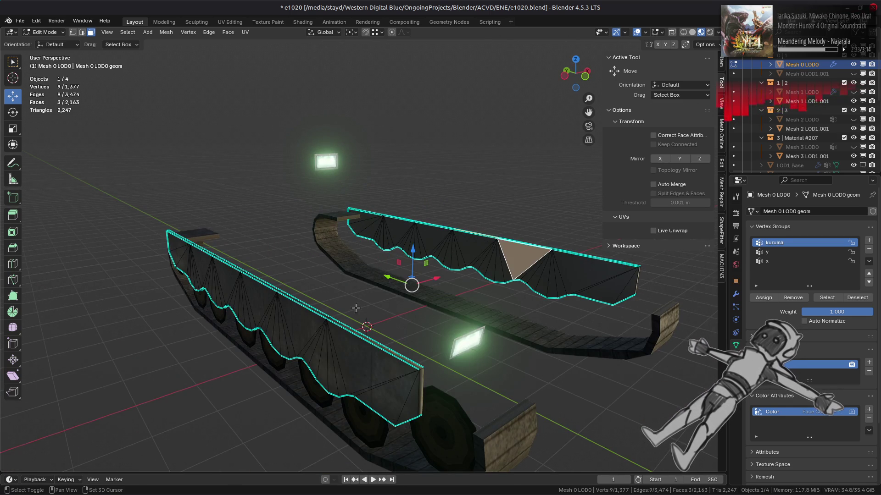
click(301, 322)
key(ctrl+l)
click(402, 300)
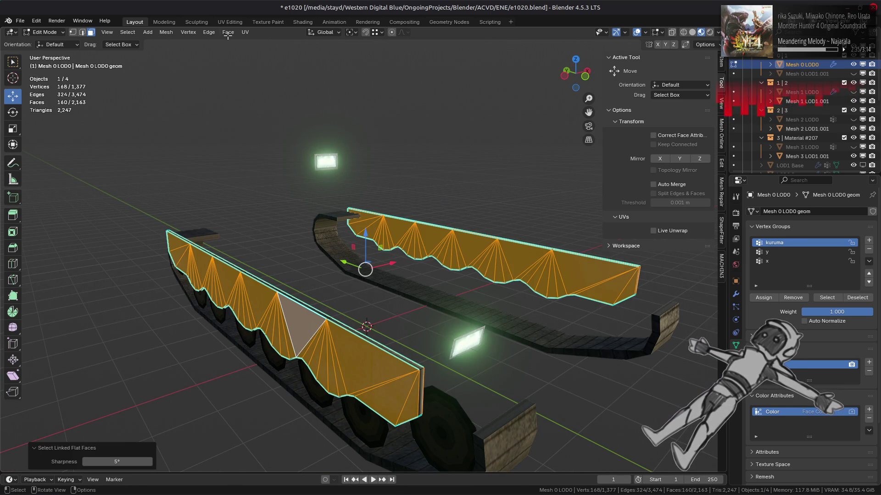
click(228, 33)
click(267, 152)
Mark two vertical corner edges of the near wall sharp.
drag(401, 212, 496, 316)
key(2)
click(393, 313)
click(384, 298)
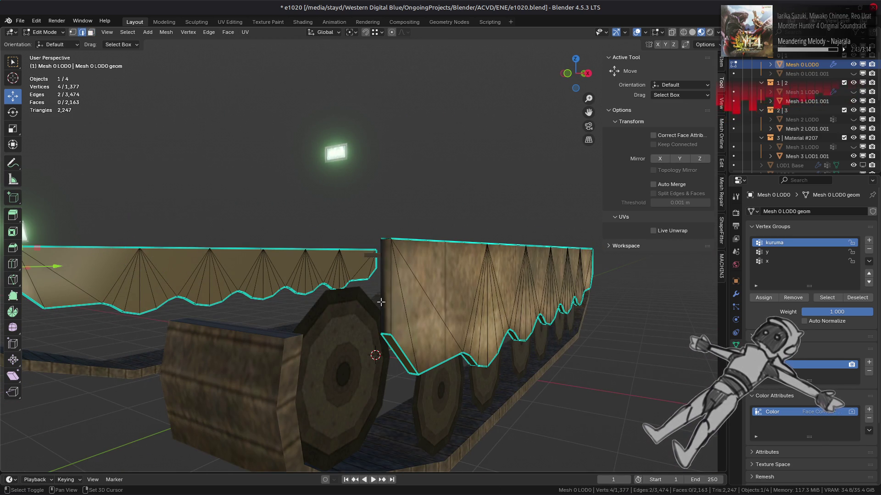
right_click(254, 317)
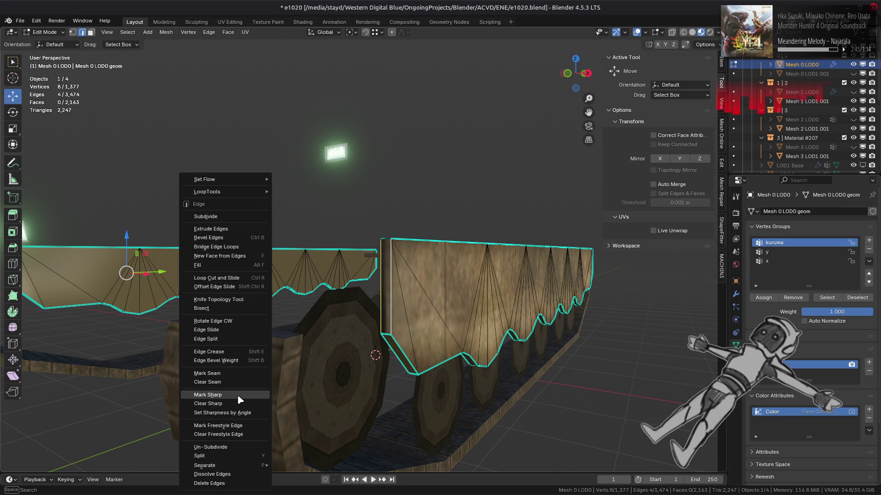
click(238, 395)
key(alt+a)
Mark two more vertical corner edges sharp, seen from above.
drag(472, 270, 132, 360)
click(430, 359)
click(432, 344)
key(ctrl+e)
click(529, 318)
key(alt+a)
Look over the tank front and return to Object Mode.
key(3)
scroll(down, 3)
drag(528, 318, 496, 305)
scroll(up, 3)
scroll(down, 3)
scroll(up, 3)
scroll(up, 3)
scroll(down, 3)
scroll(down, 3)
key(Tab)
scroll(up, 3)
scroll(down, 3)
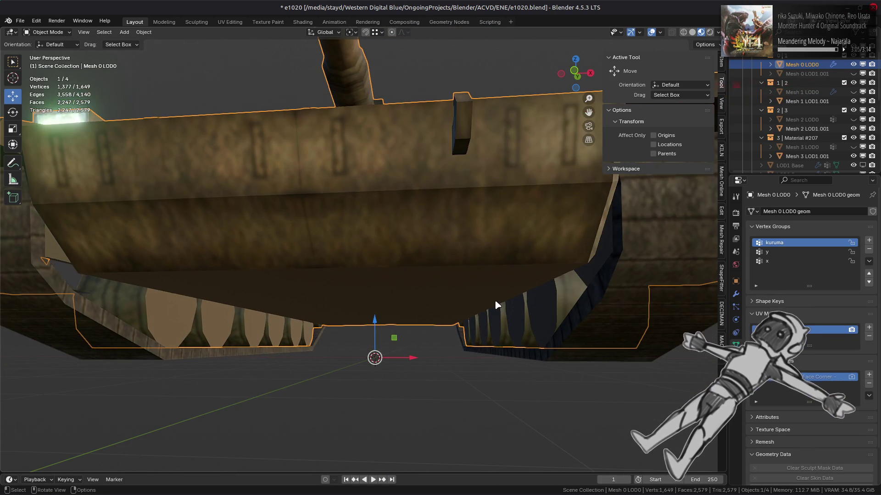
Orbit the tank, briefly enter Edit Mode, then return to Object Mode and deselect everything.
scroll(up, 3)
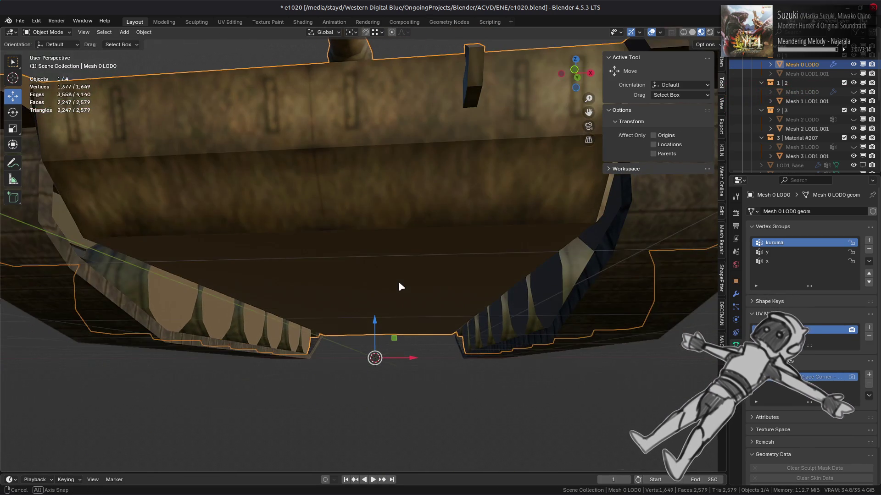
scroll(down, 3)
drag(399, 284, 474, 299)
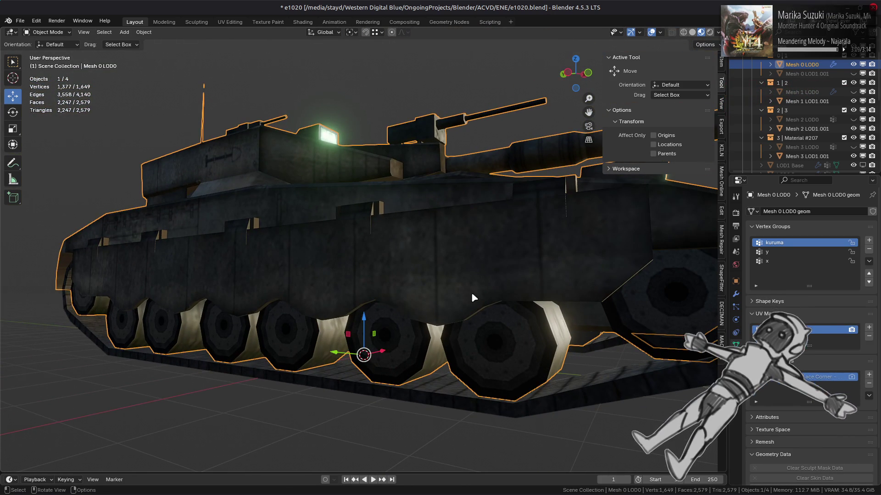
key(Tab)
scroll(up, 3)
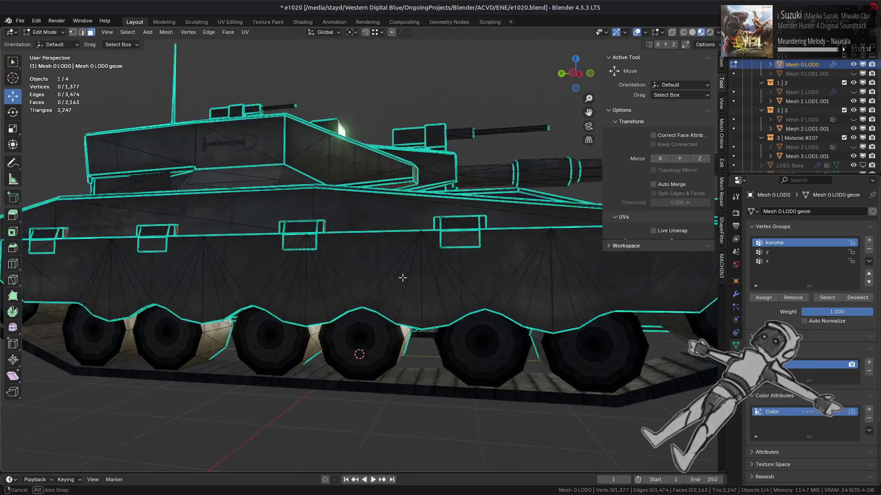
scroll(down, 3)
drag(404, 287, 362, 256)
key(Tab)
scroll(down, 3)
key(alt+a)
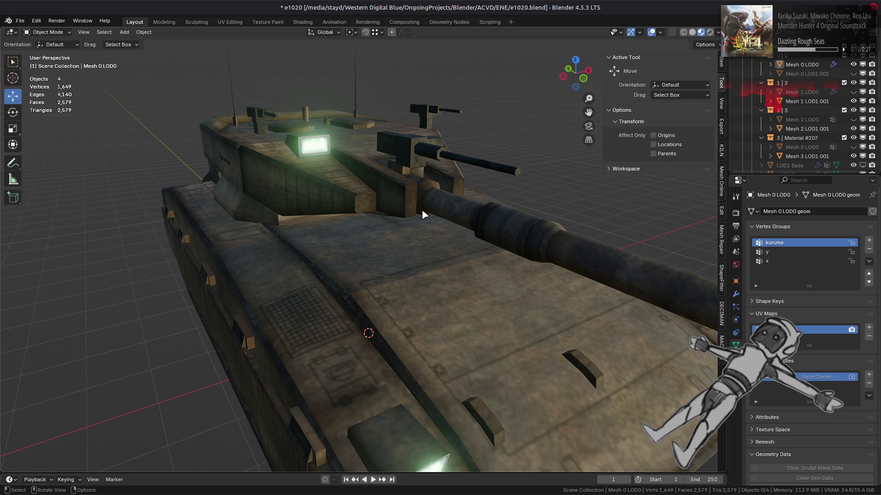
In Edit Mode, orbit around the turret from several angles and select the whole mesh.
key(Tab)
drag(422, 211, 379, 225)
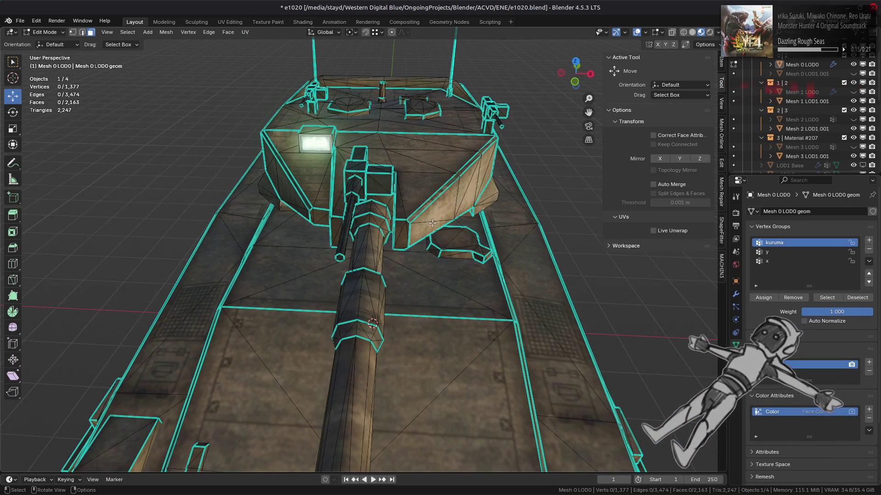
drag(431, 221, 265, 310)
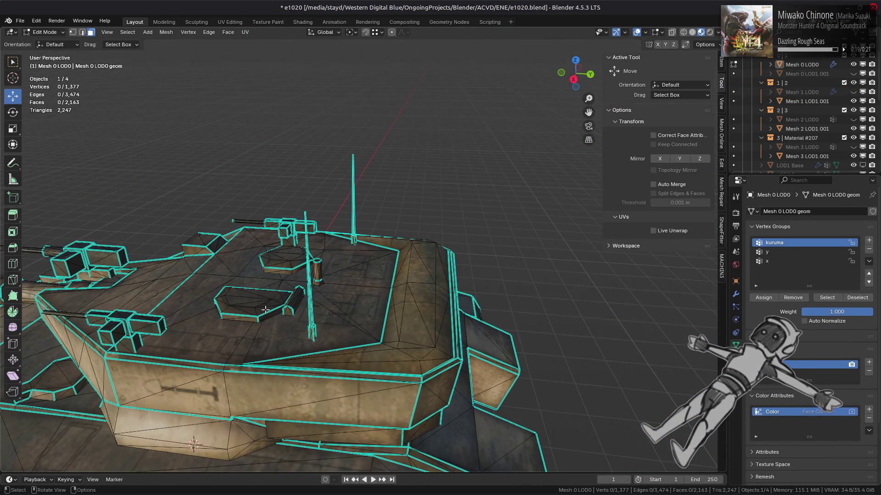
scroll(up, 3)
scroll(up, 3)
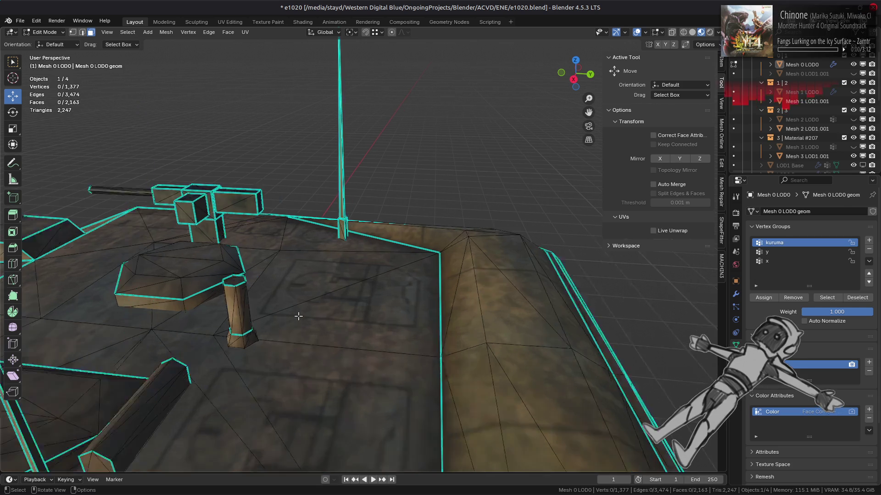
scroll(down, 3)
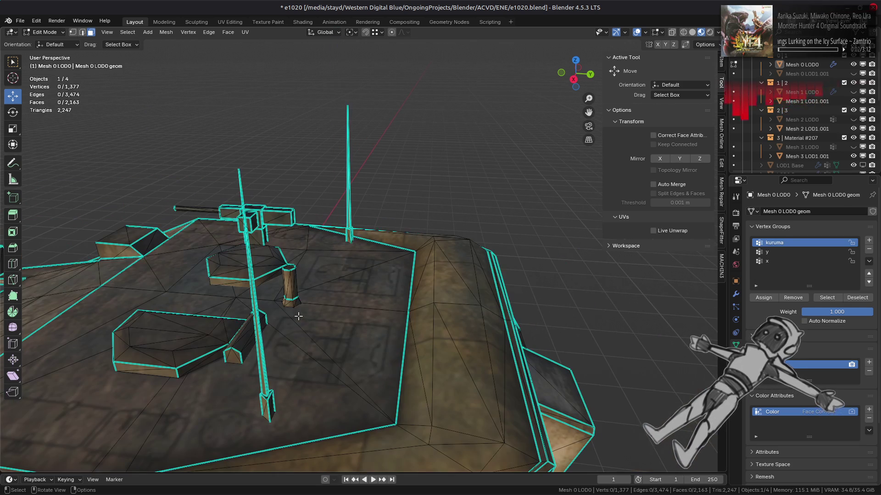
drag(302, 317, 486, 293)
scroll(up, 3)
key(a)
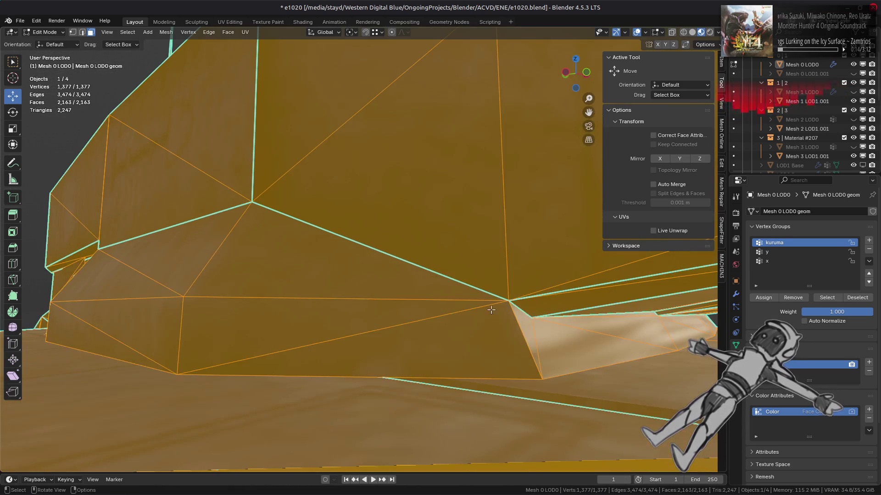
Compare Solid and Material Preview shading, then re-enter Edit Mode and cancel a trial vertex move.
key(Tab)
click(693, 32)
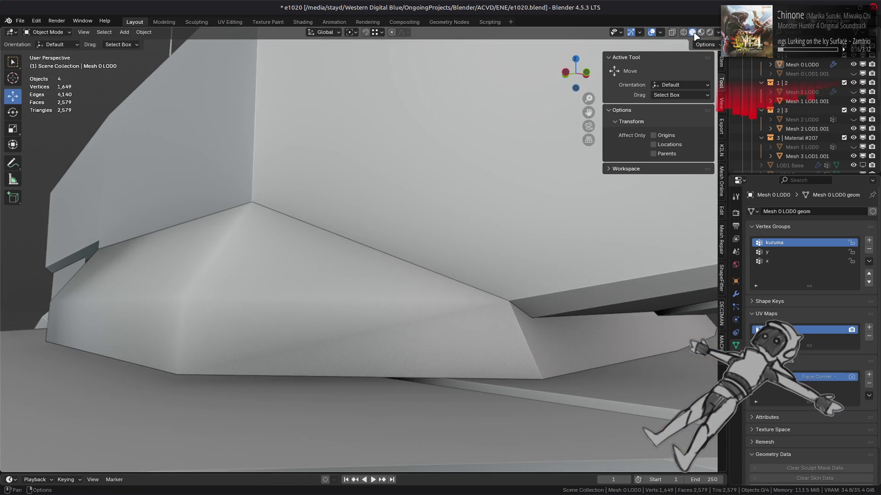
click(709, 33)
drag(450, 220, 350, 205)
key(Tab)
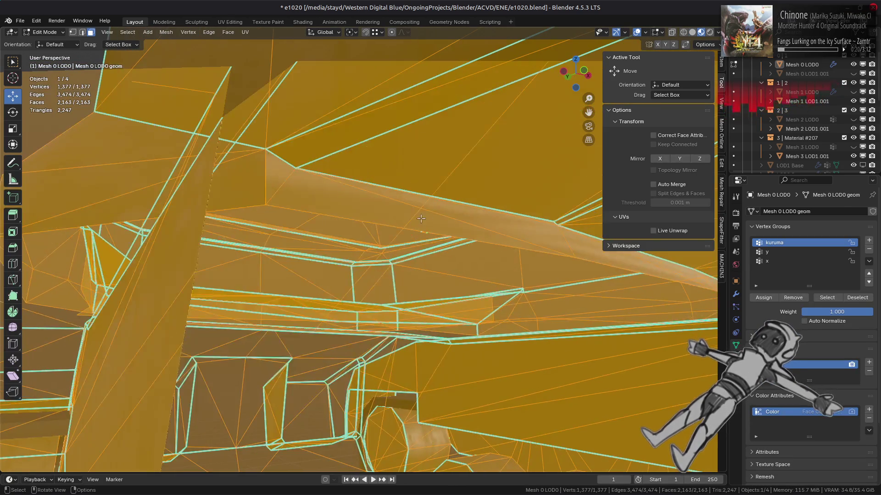
click(266, 204)
drag(265, 204, 320, 227)
right_click(295, 220)
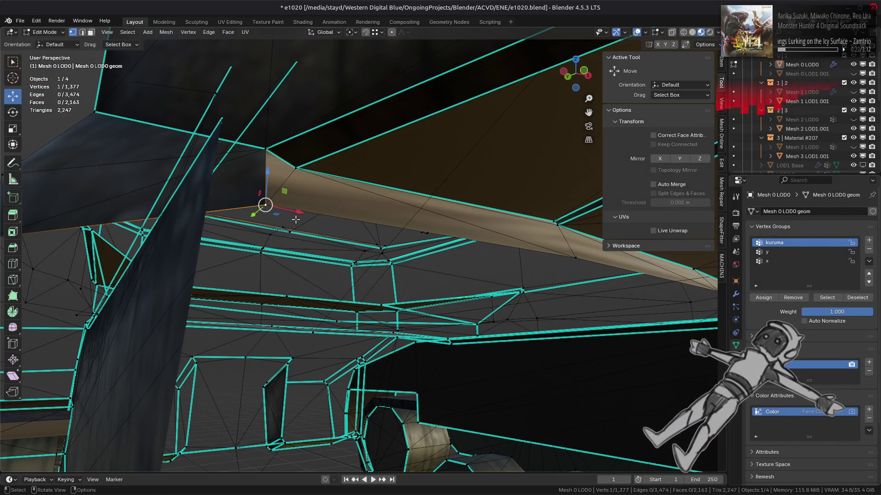
Reposition a hull vertex and merge the corner vertices, bringing the mesh to 1,376 vertices.
drag(265, 204, 267, 204)
click(291, 193)
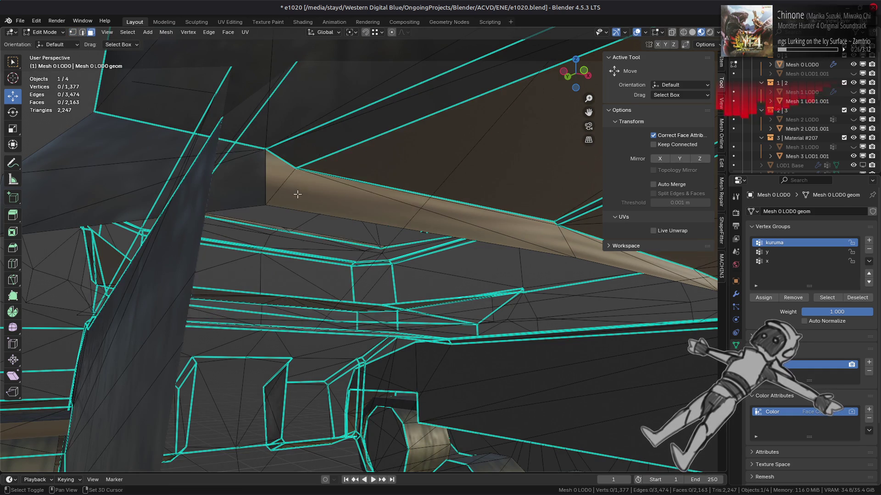
scroll(up, 3)
click(266, 370)
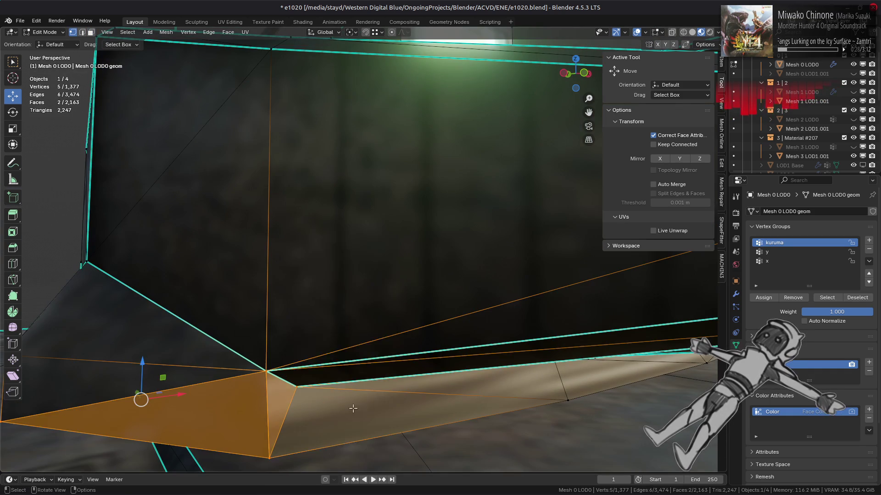
right_click(369, 404)
mouse_move(372, 447)
click(413, 449)
key(2)
click(268, 427)
Mark the new hull corner edge sharp and deselect it.
right_click(457, 383)
click(456, 394)
drag(467, 389, 323, 352)
scroll(up, 3)
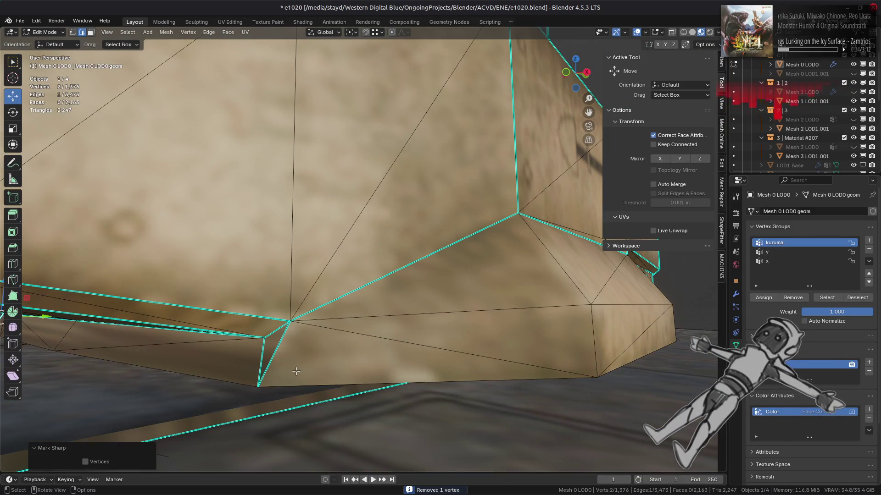
right_click(535, 340)
click(535, 339)
key(alt+a)
Orbit around the turret and hull to check the result, ending with the whole mesh selected.
drag(535, 339, 415, 314)
scroll(down, 3)
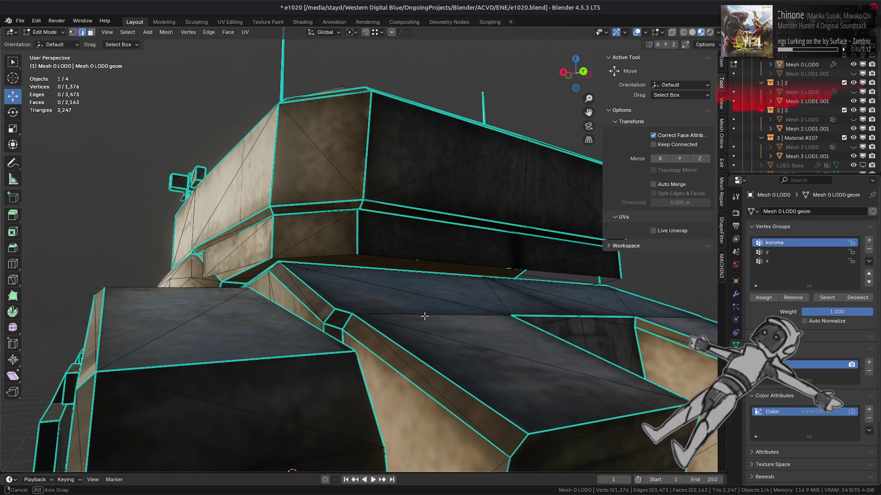
key(a)
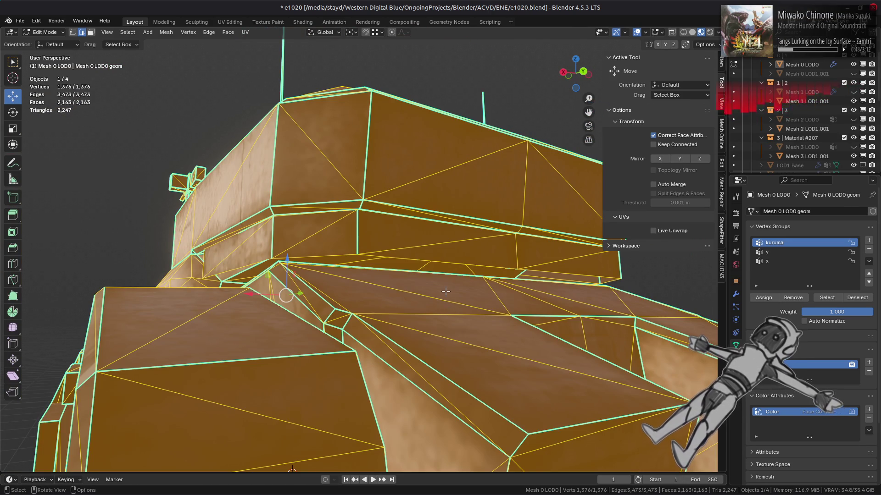
key(alt+a)
drag(445, 291, 458, 412)
key(a)
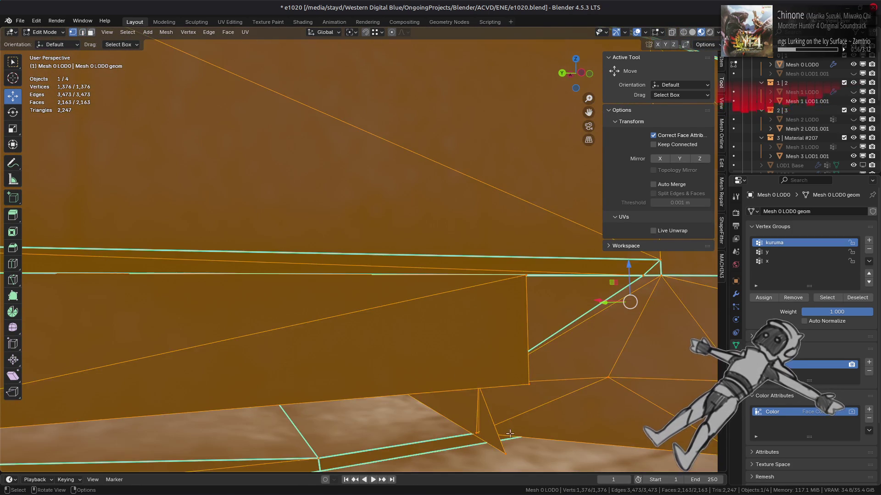
Slide a turret-side vertex onto its neighbour and merge them, leaving 1,375 vertices.
key(1)
click(482, 429)
drag(481, 429, 476, 433)
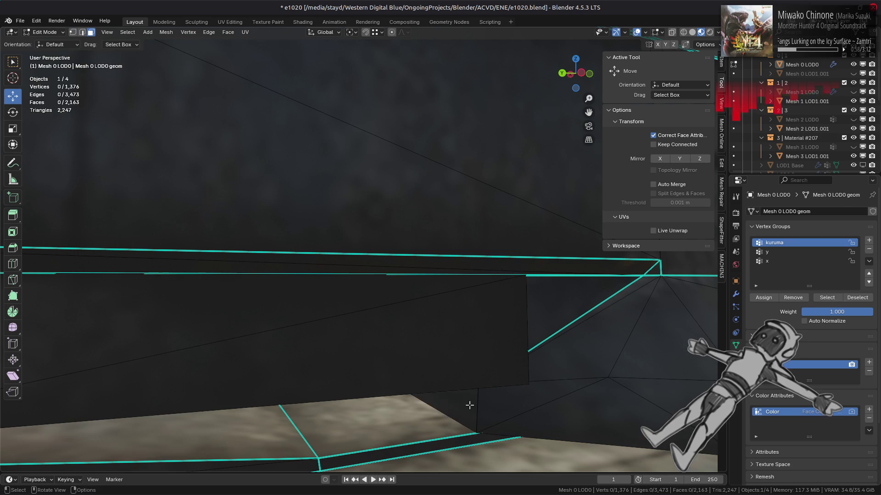
key(ctrl+KP_Add)
right_click(363, 354)
mouse_move(362, 447)
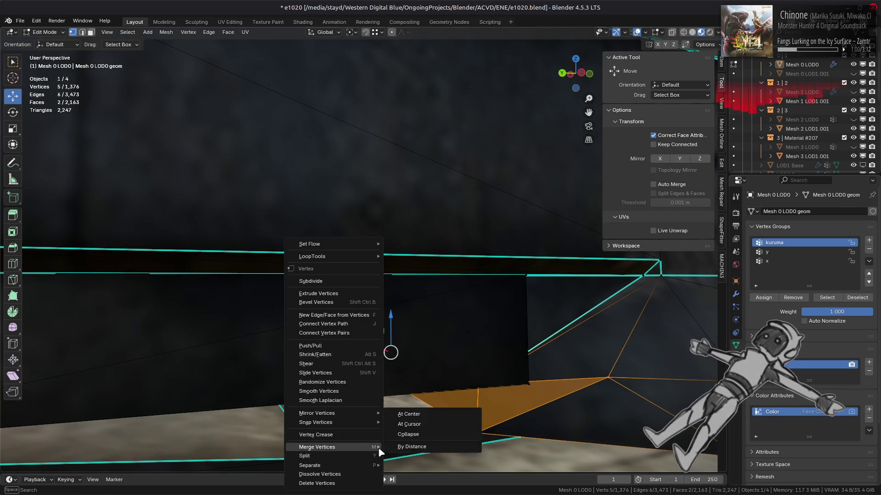
click(399, 452)
Mark the resulting edge sharp, then clear the selection and view the whole tank.
key(2)
right_click(310, 359)
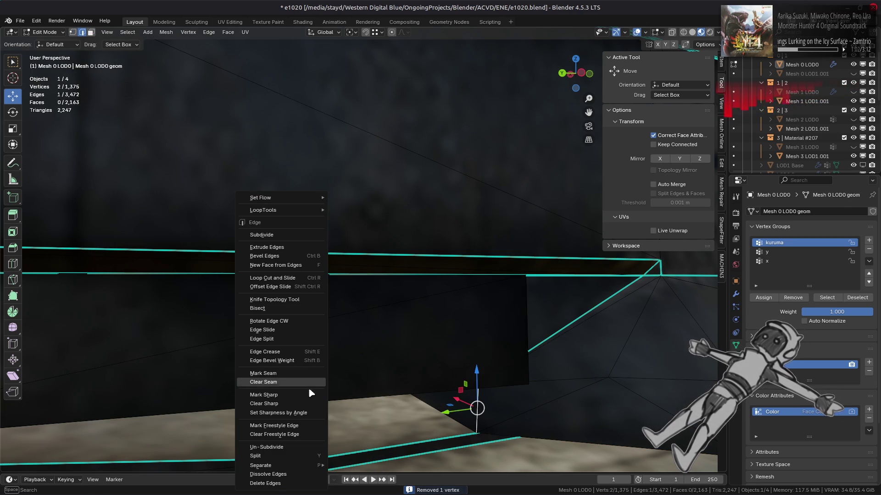
click(311, 395)
scroll(down, 3)
key(alt+a)
drag(403, 321, 427, 299)
key(a)
key(alt+a)
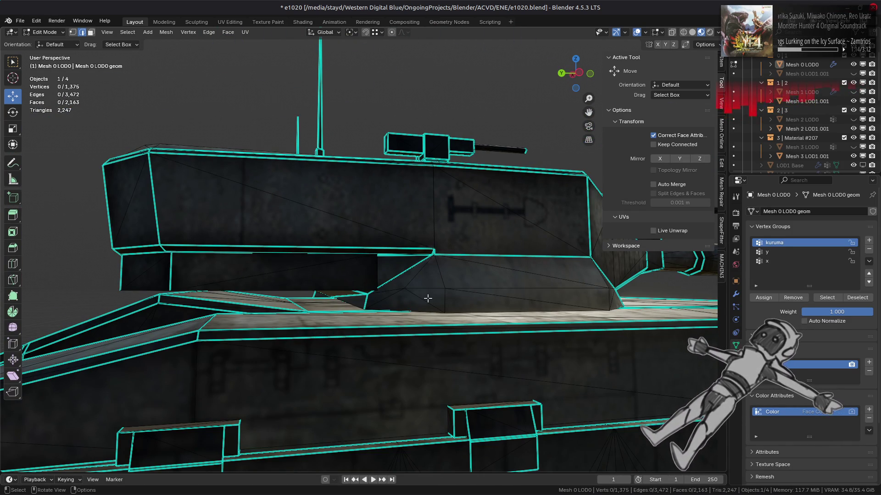
drag(428, 298, 257, 337)
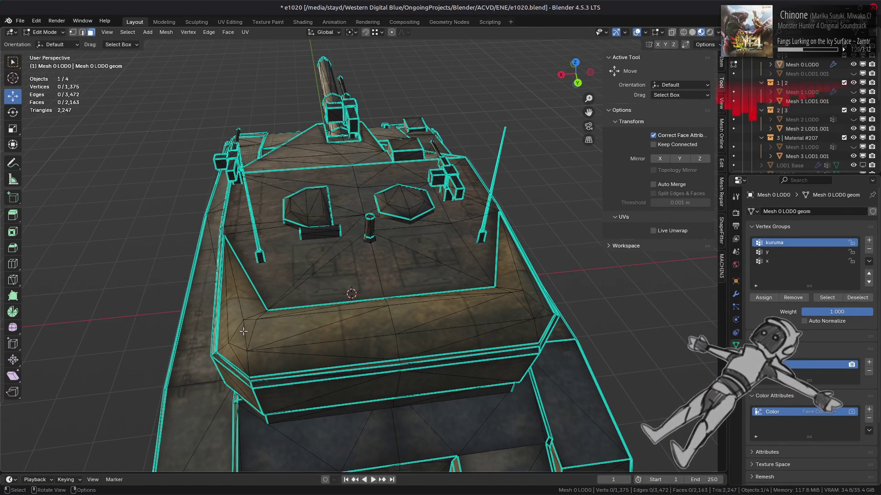
Set the face strength of the turret-front face strip to Strong via Mesh > Normals.
click(533, 305)
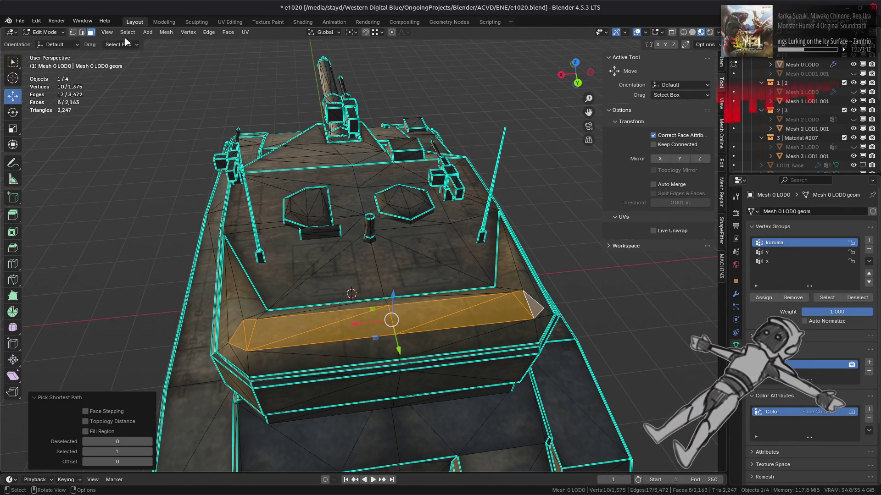
click(171, 33)
mouse_move(230, 187)
mouse_move(328, 325)
click(367, 344)
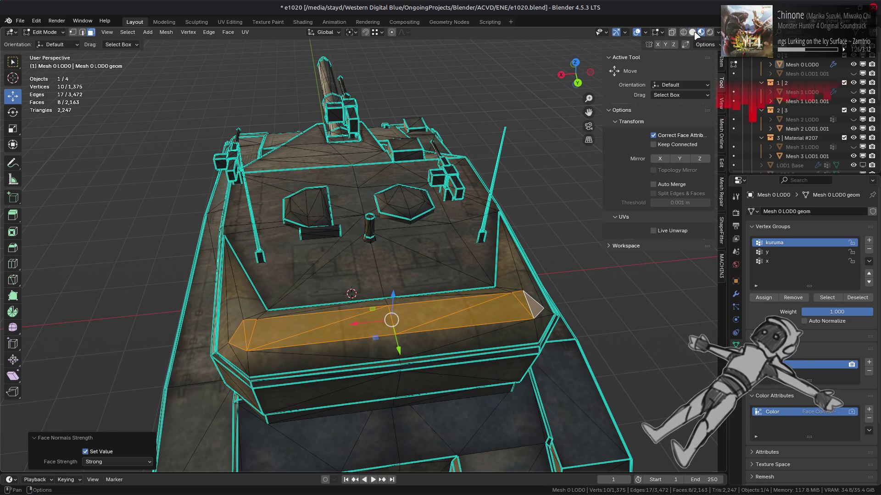
Check the turret shading in Solid MatCap, then return to Material Preview.
click(692, 32)
click(718, 32)
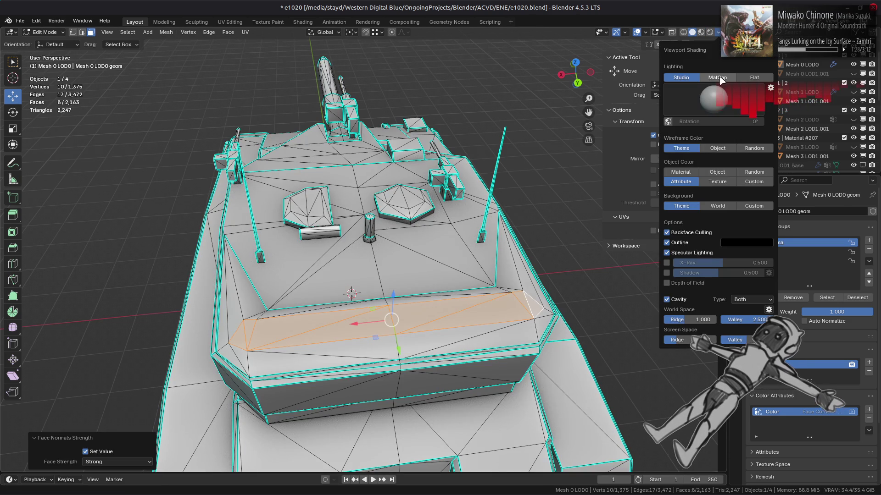
click(721, 80)
drag(363, 321, 304, 167)
key(Tab)
click(701, 32)
scroll(up, 3)
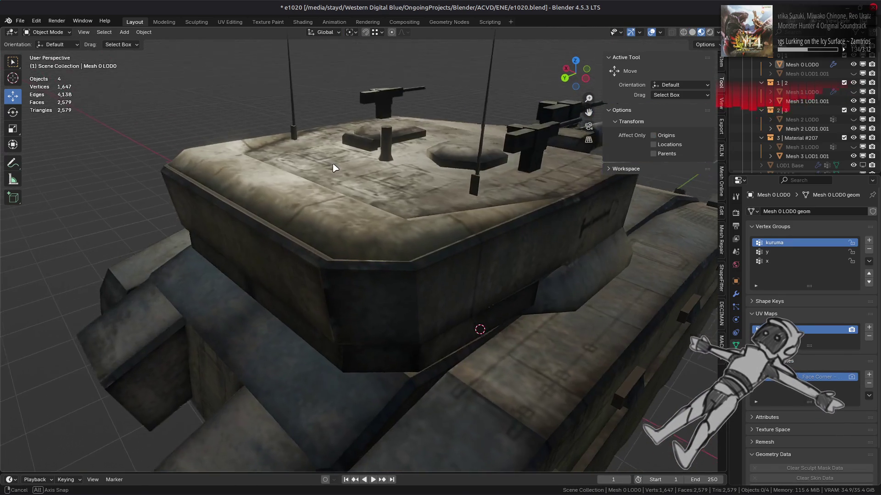
key(Tab)
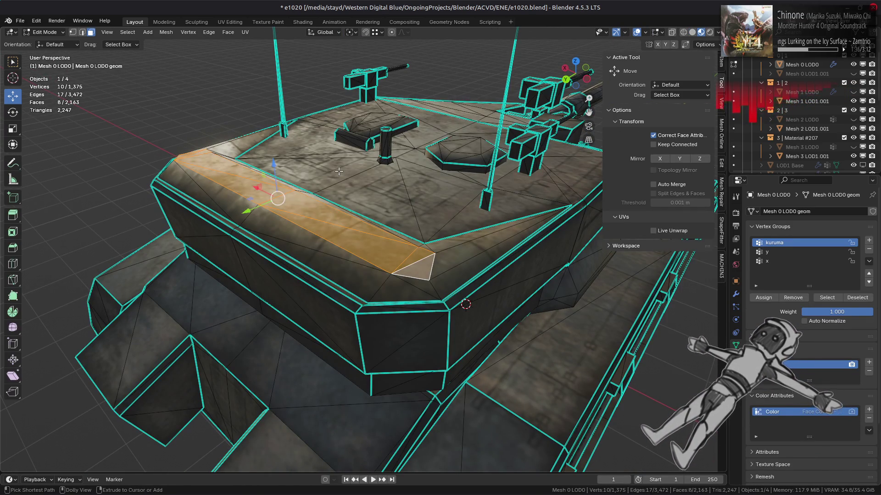
Toggle between Object and Edit Mode while orbiting to inspect the turret and hull shading.
key(Tab)
drag(338, 184, 384, 190)
key(Tab)
key(Tab)
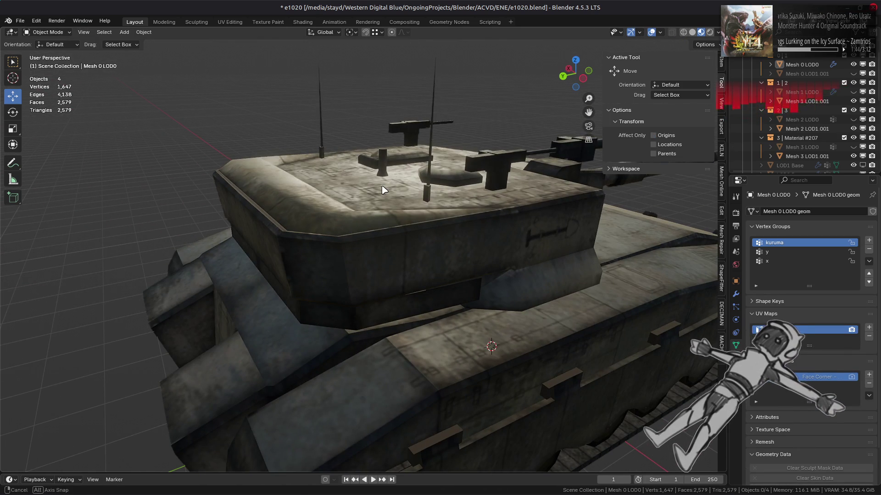
key(Tab)
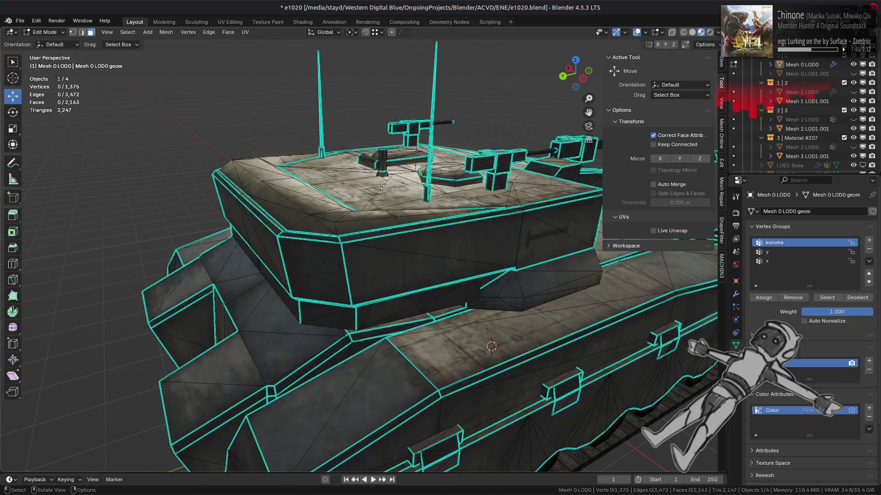
drag(381, 185, 333, 200)
scroll(up, 3)
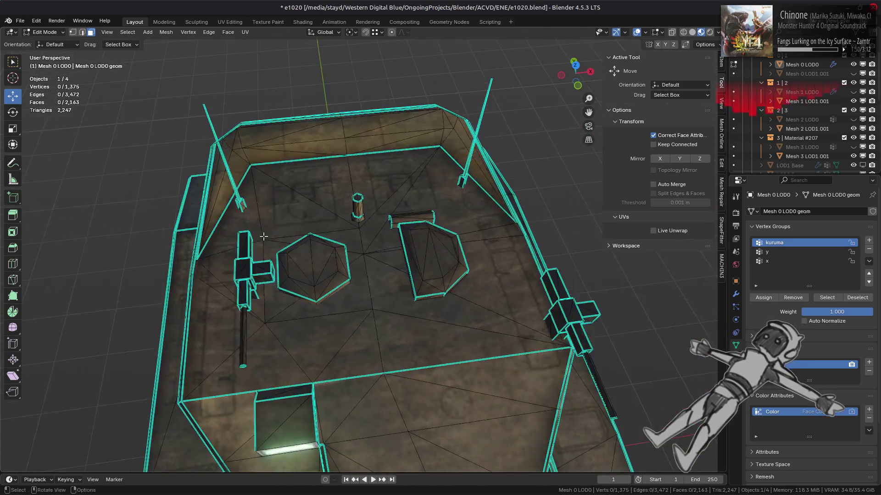
key(Tab)
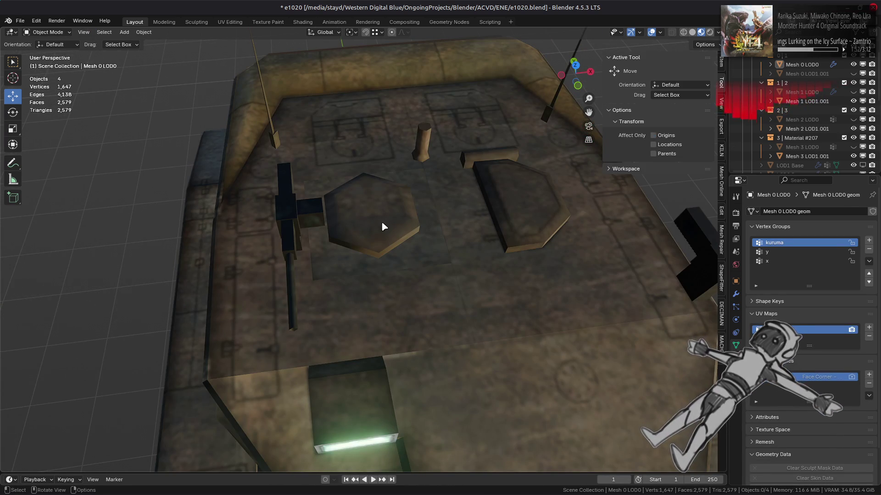
scroll(down, 3)
drag(383, 221, 328, 171)
key(Tab)
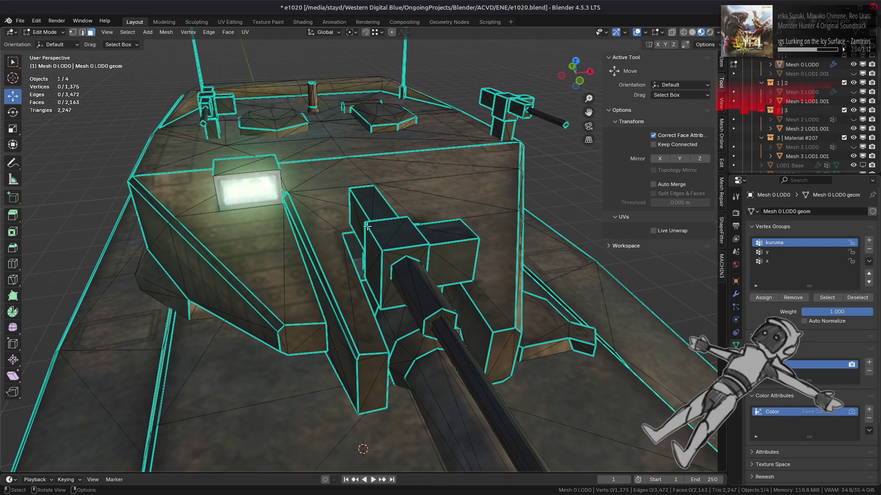
Hide Mesh 2 LOD1.001 from the viewport and frame the turret and gun.
scroll(up, 3)
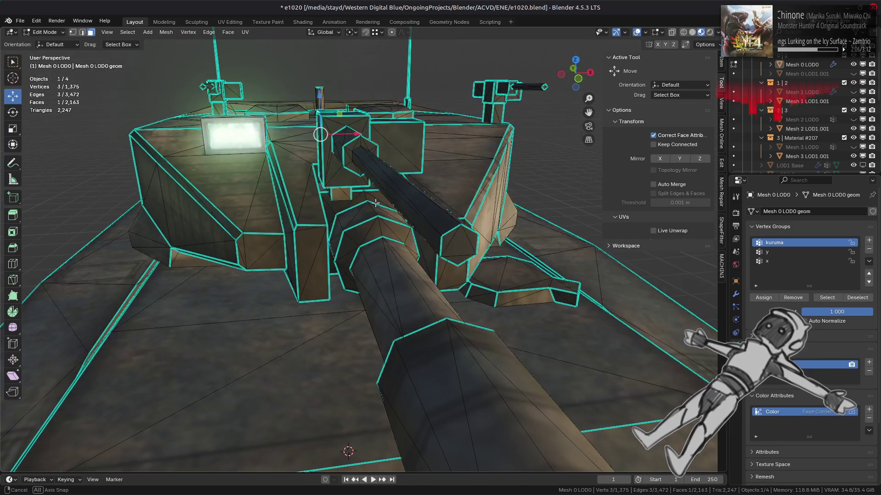
drag(376, 203, 374, 224)
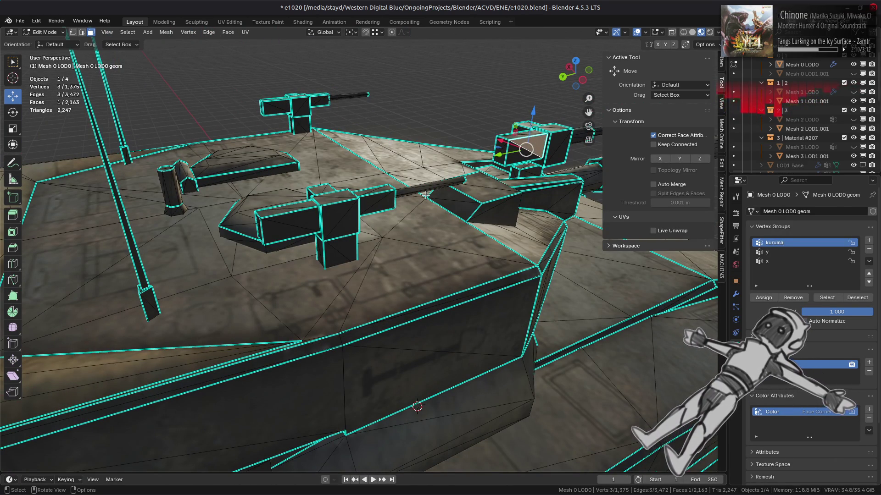
click(854, 129)
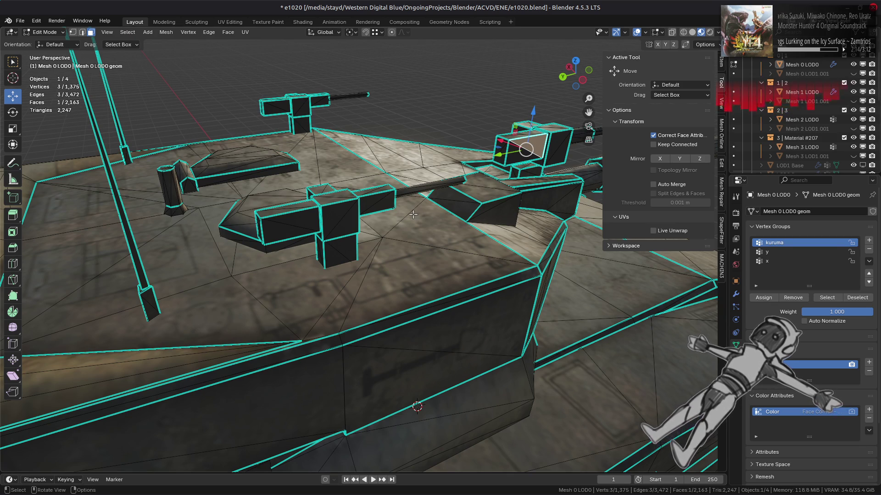
scroll(down, 3)
drag(413, 214, 409, 257)
key(a)
scroll(up, 3)
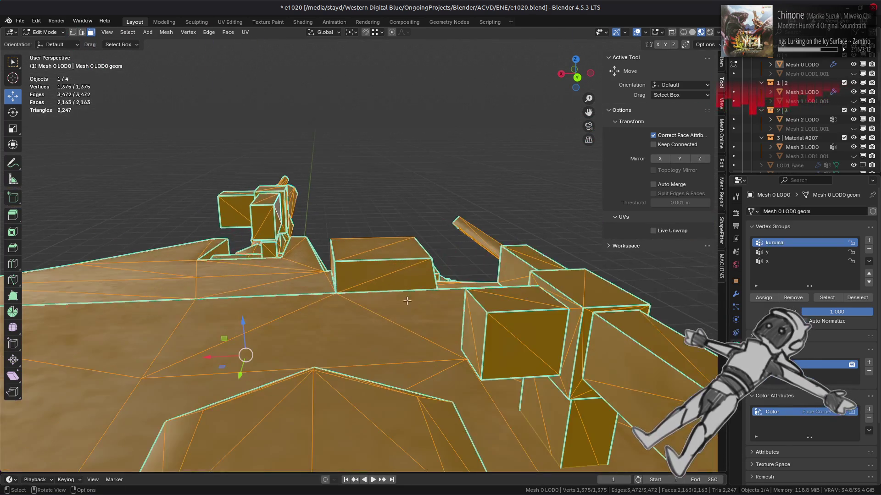
scroll(up, 3)
Select the triangulated faces on the turret's gun boxes.
click(519, 253)
drag(518, 252, 490, 258)
click(542, 351)
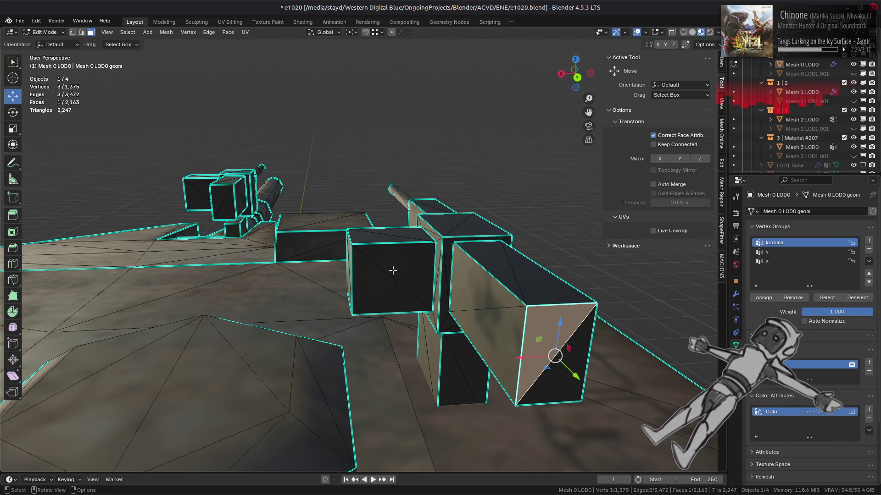
click(393, 271)
click(441, 222)
click(424, 206)
click(461, 372)
scroll(down, 3)
drag(299, 302, 249, 194)
Extend to all linked gun-box geometry and run Triangles to Quads, respecting colours and seams.
click(249, 195)
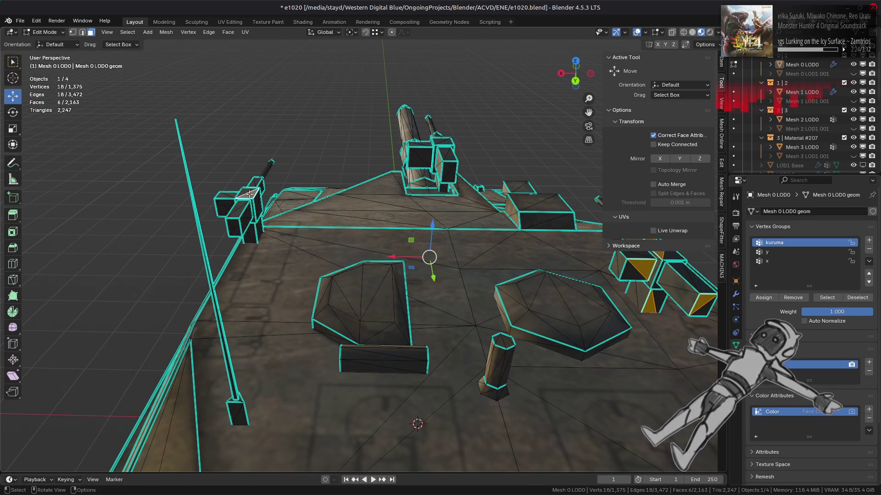
key(ctrl+l)
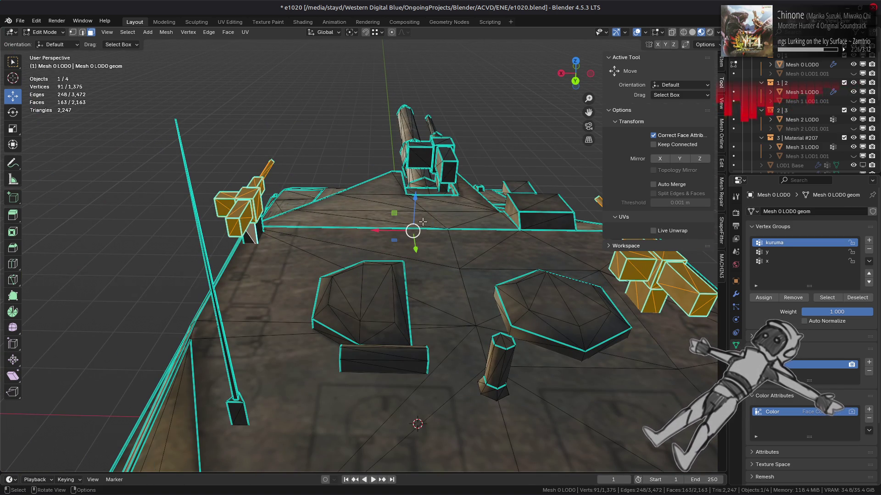
click(228, 33)
click(257, 104)
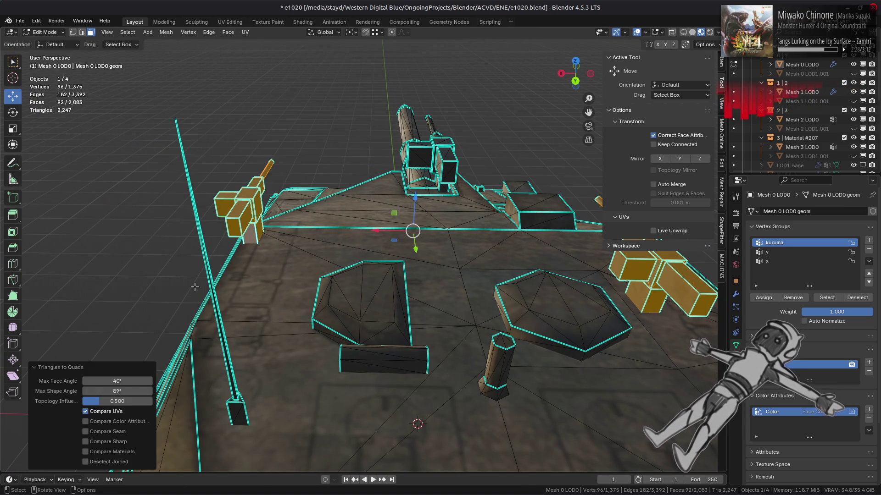
drag(122, 425, 123, 434)
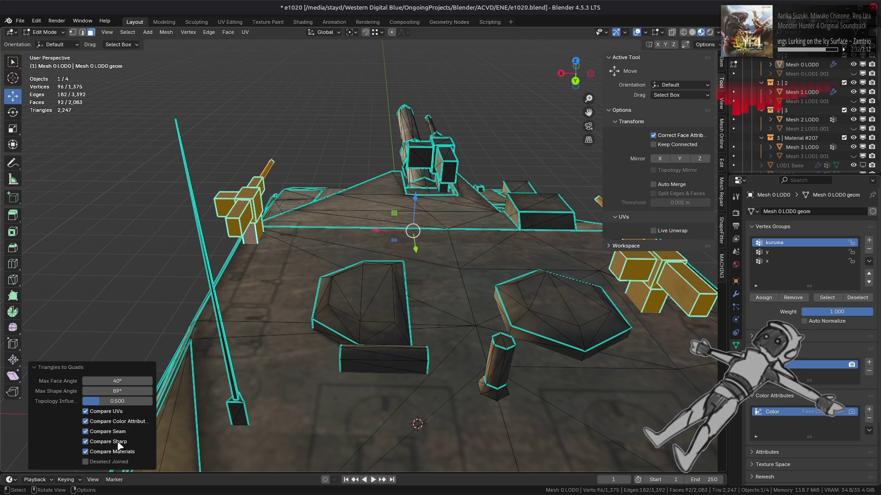
Select the linked right gun mesh and convert its triangles to quads.
drag(181, 381, 463, 230)
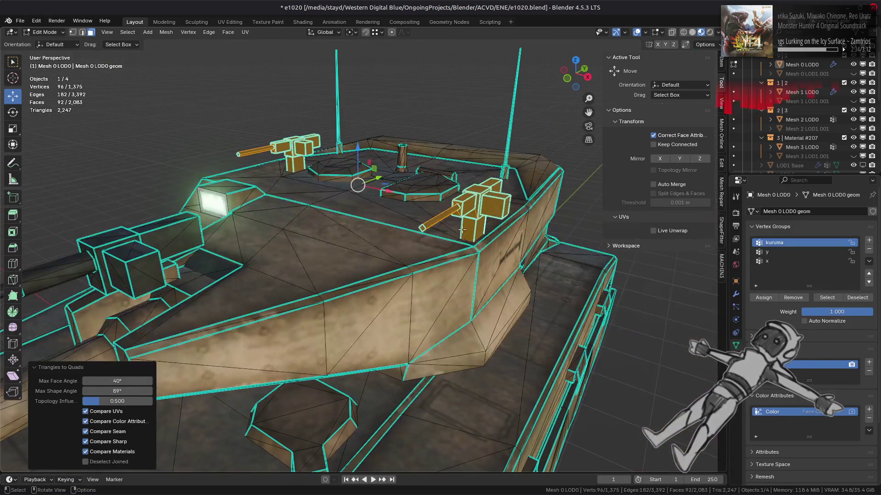
drag(393, 233, 454, 286)
click(455, 288)
click(490, 324)
key(ctrl+l)
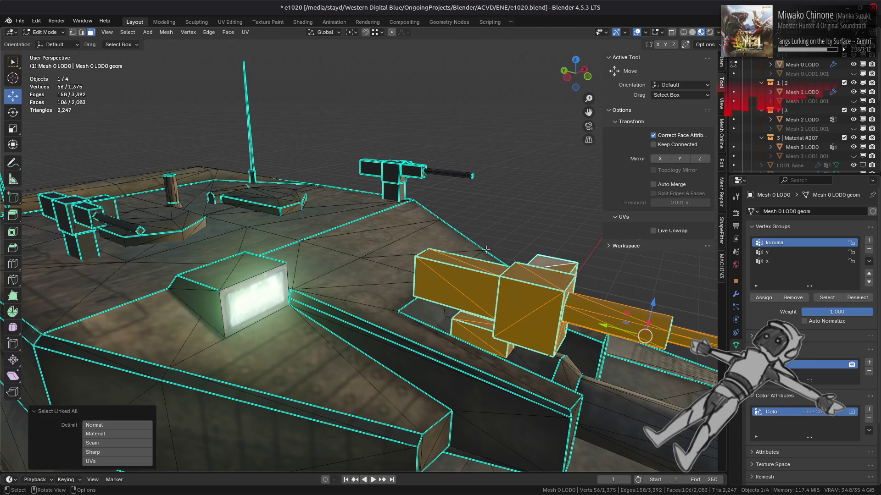
drag(490, 324, 421, 220)
key(ctrl+f)
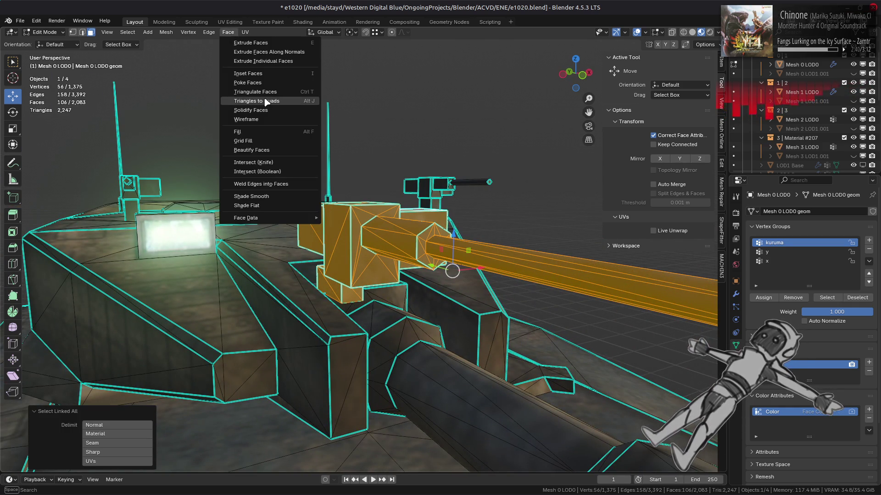
click(259, 102)
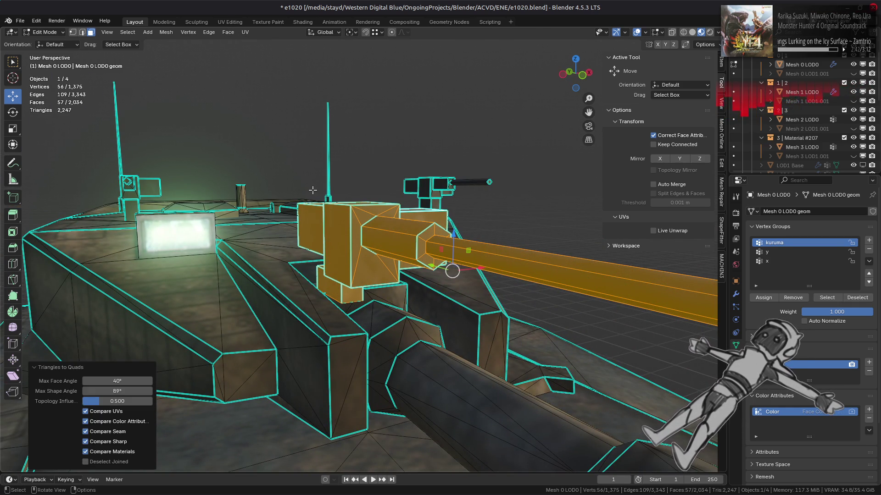
Switch to vertex mode and select the two vertices at the barrel tip.
scroll(down, 3)
key(1)
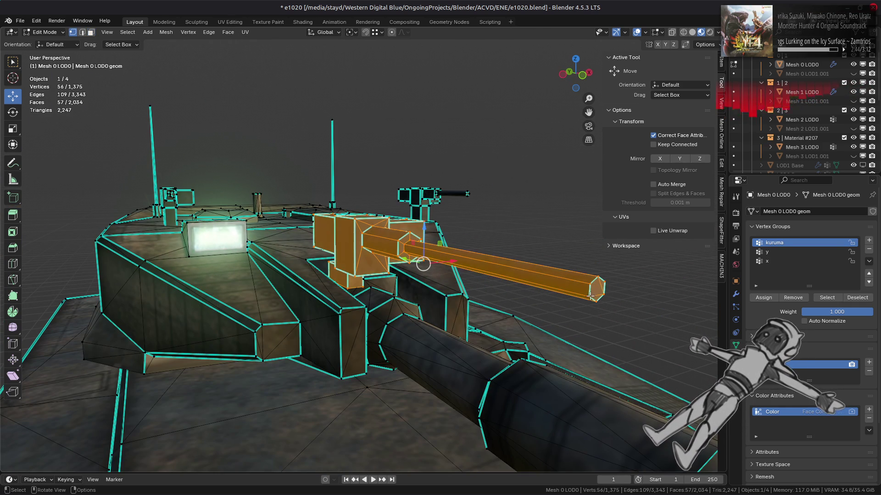
click(596, 285)
Grow the selection over the long gun barrel and hide it.
key(3)
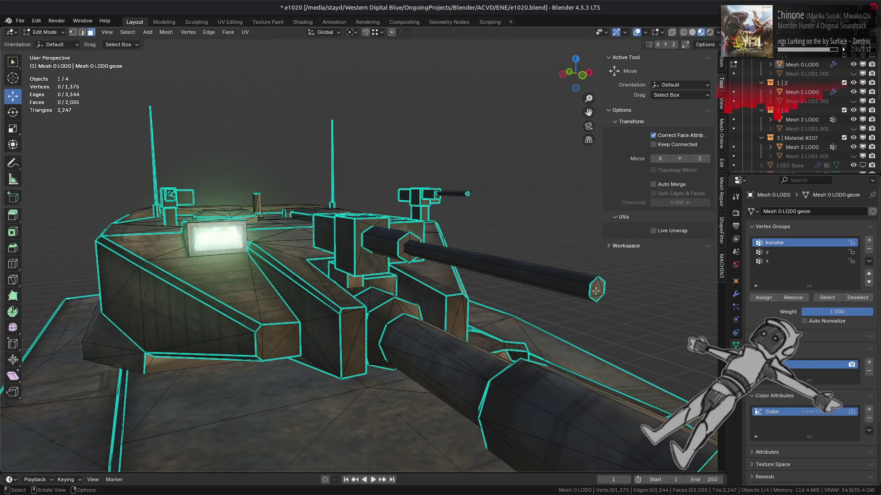
key(ctrl+KP_Add)
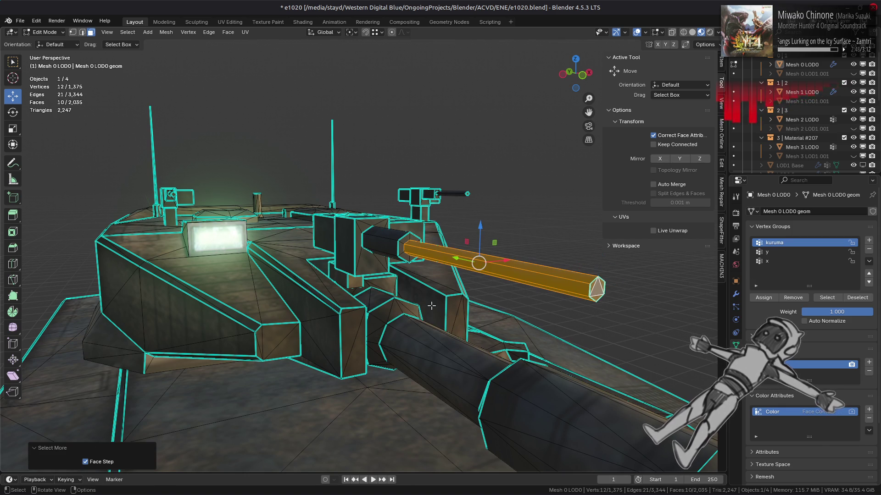
right_click(434, 308)
key(Escape)
key(h)
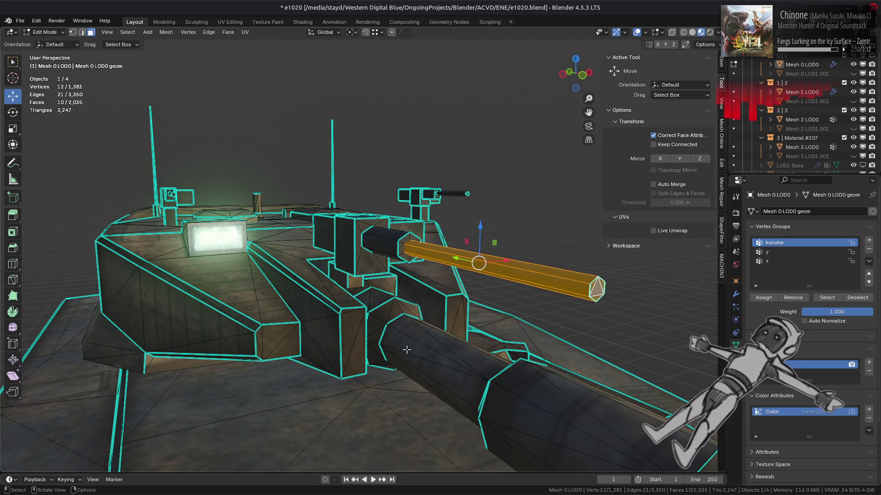
scroll(up, 3)
Select the remaining barrel's hexagonal end face and its linked flat faces, and delete them.
click(484, 251)
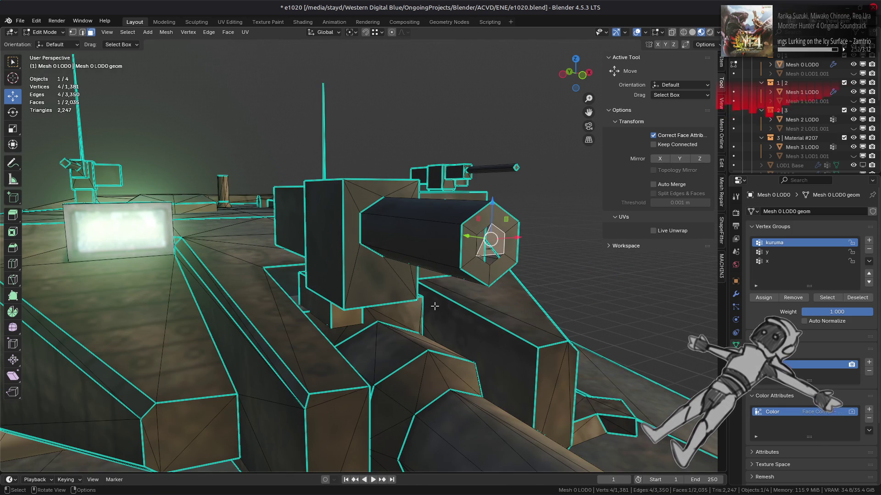
right_click(435, 306)
click(380, 347)
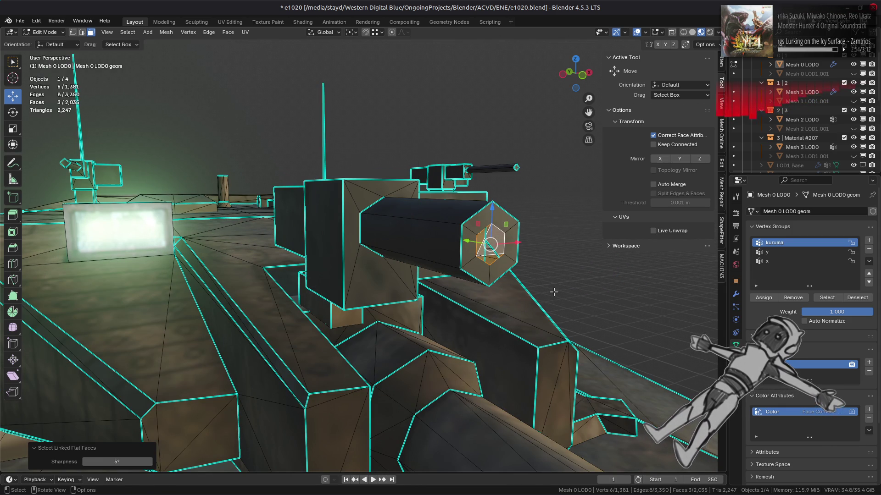
right_click(553, 292)
click(553, 292)
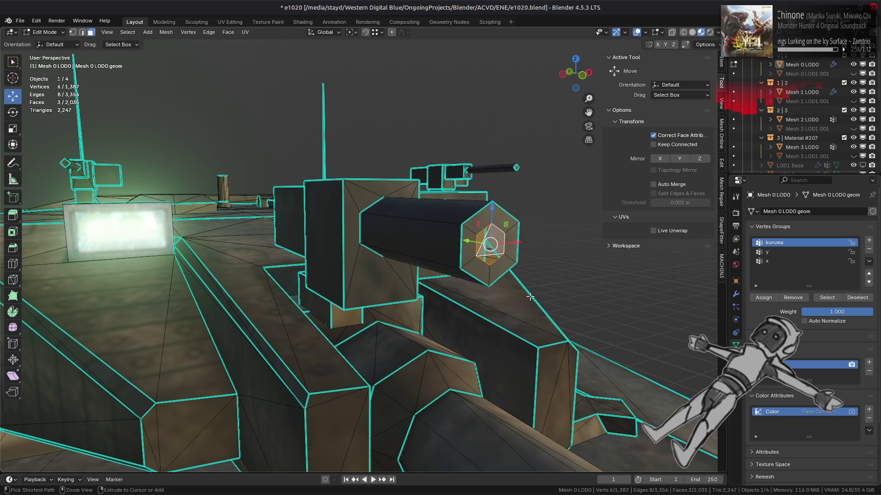
right_click(529, 297)
click(528, 328)
drag(528, 329, 495, 261)
key(2)
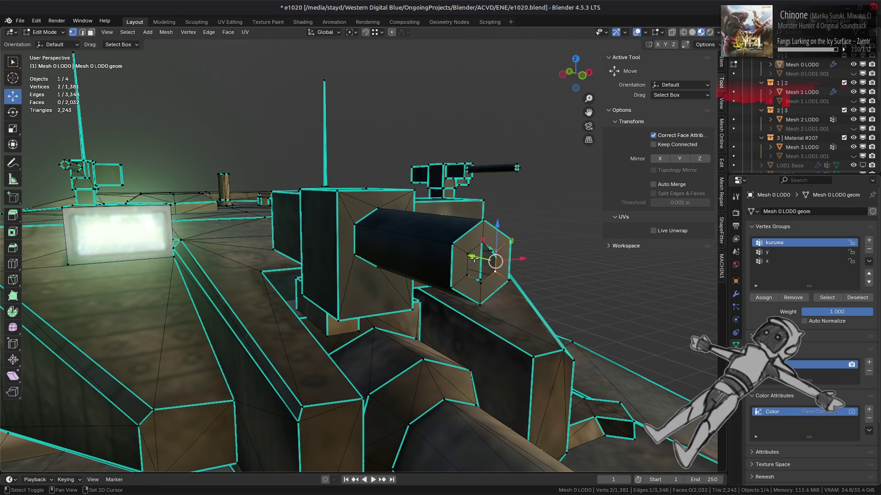
Dissolve the stray hexagon vertices and vertex-slide one onto the hexagon's bottom corner.
right_click(378, 257)
click(367, 470)
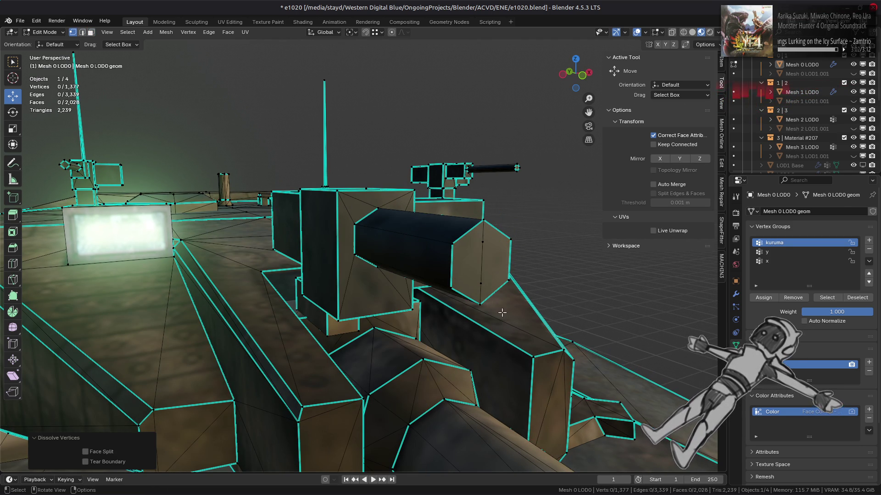
click(487, 251)
key(shift+v)
click(483, 284)
key(shift+v)
click(478, 303)
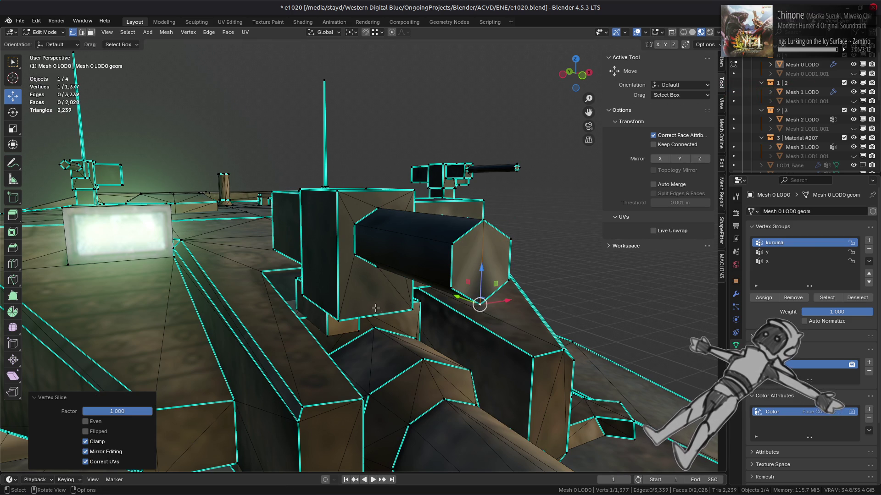
Merge the gun's linked vertices by distance, removing two duplicates, and deselect.
key(ctrl+l)
right_click(354, 310)
mouse_move(321, 282)
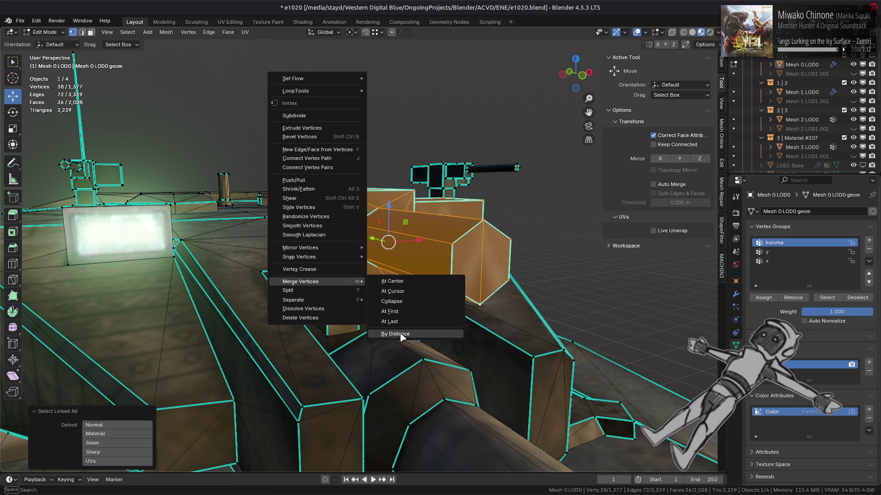
click(399, 334)
key(alt+a)
Select the barrel's end face and grow the selection over the whole short barrel.
drag(418, 298, 413, 301)
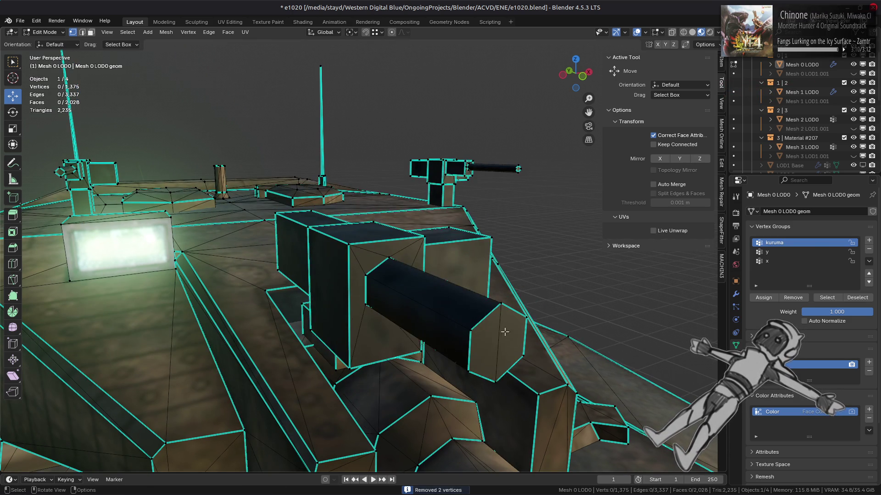
key(3)
click(505, 332)
key(ctrl+KP_Add)
right_click(459, 299)
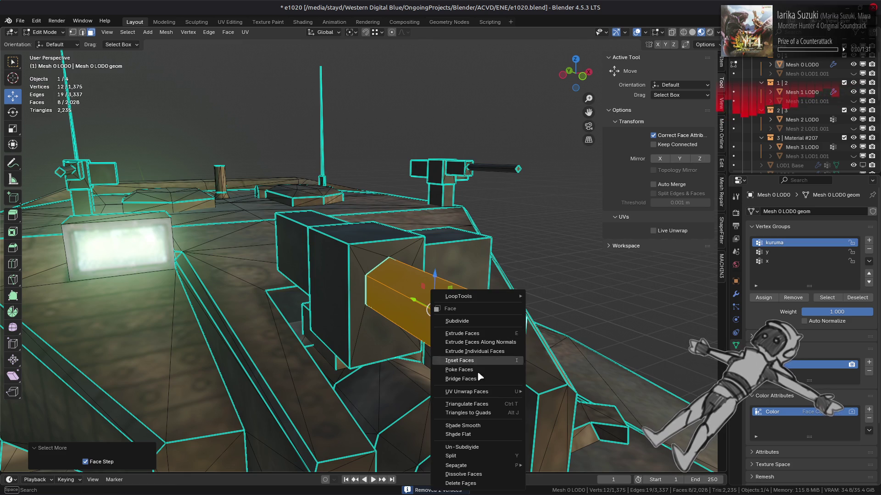
right_click(255, 297)
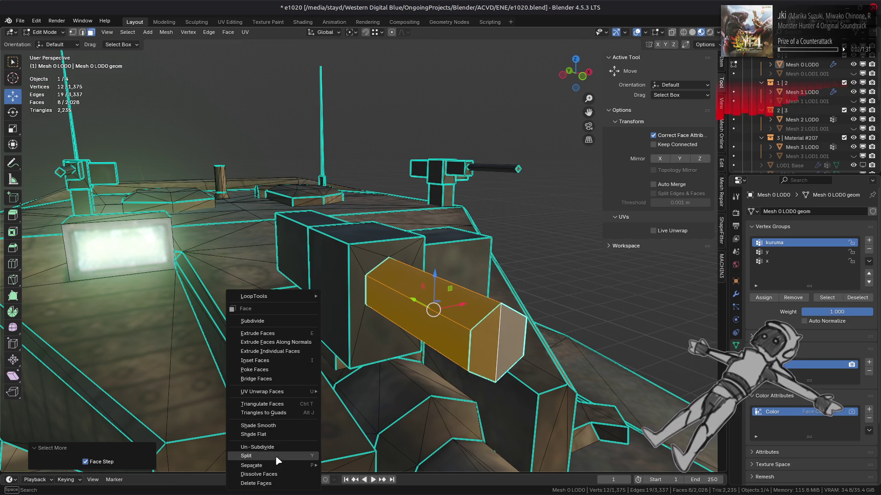
Split off and hide the short barrel, then fill its hexagon hole and dissolve leftover vertices.
click(278, 456)
key(h)
key(2)
click(403, 310)
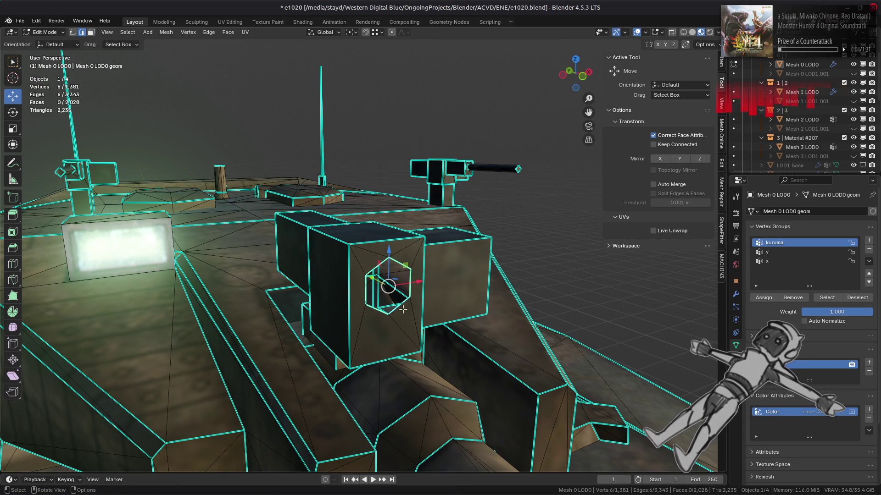
key(f)
key(1)
right_click(315, 309)
click(315, 331)
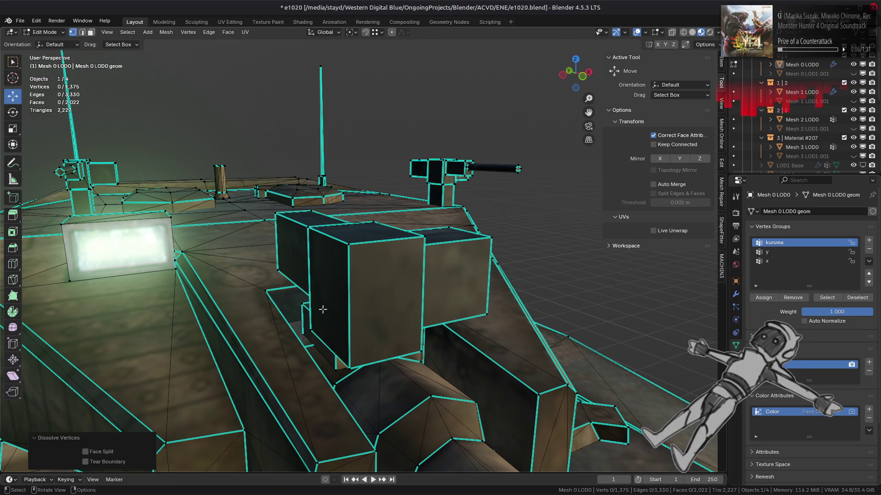
Turn off UV correction for transforms and start selecting the small gun barrel faces.
key(3)
click(676, 136)
drag(458, 220, 403, 228)
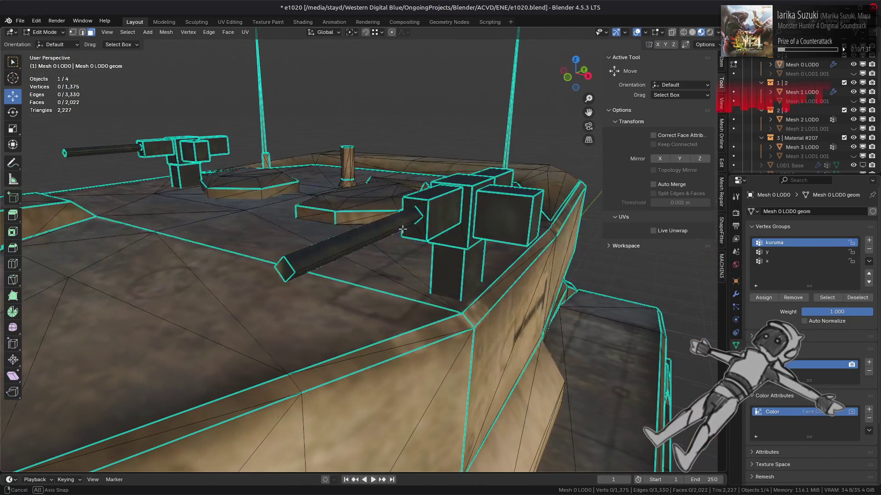
scroll(up, 3)
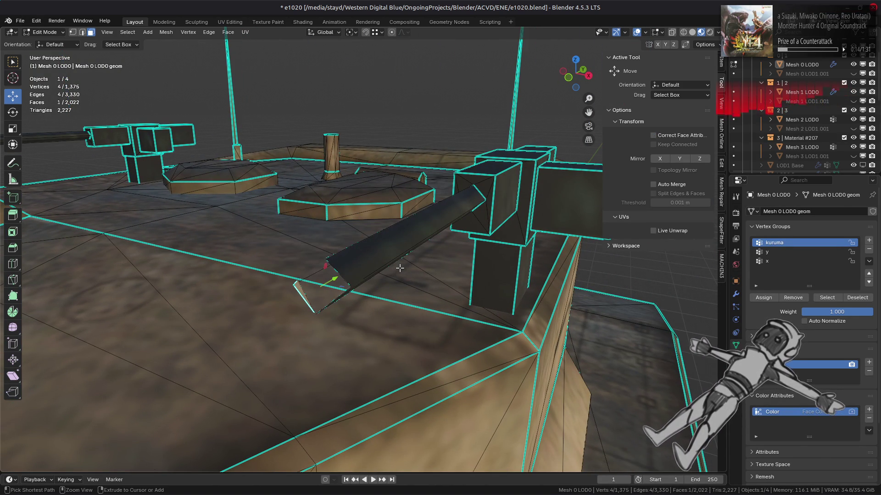
click(400, 268)
right_click(372, 255)
click(371, 406)
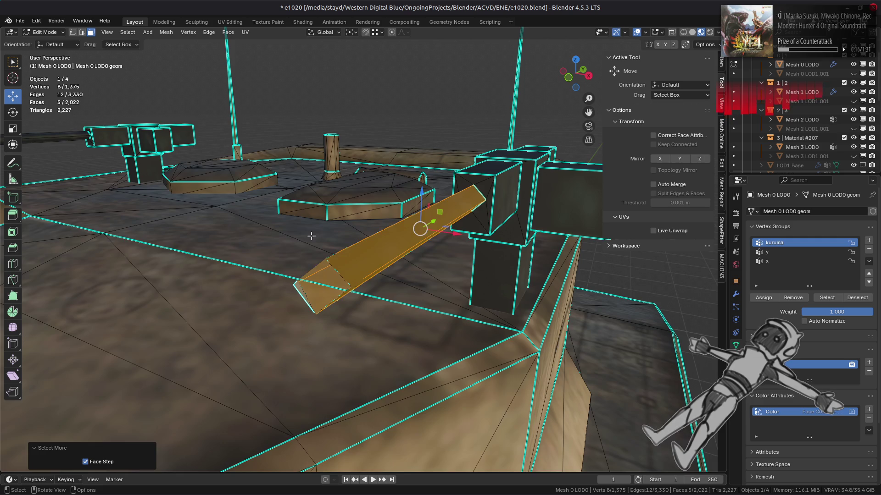
Add more small gun barrel faces to the selection from around the turret.
drag(311, 236, 344, 261)
key(ctrl+z)
scroll(up, 3)
drag(382, 226, 257, 257)
scroll(up, 3)
click(258, 257)
scroll(down, 3)
drag(413, 294, 587, 271)
click(421, 289)
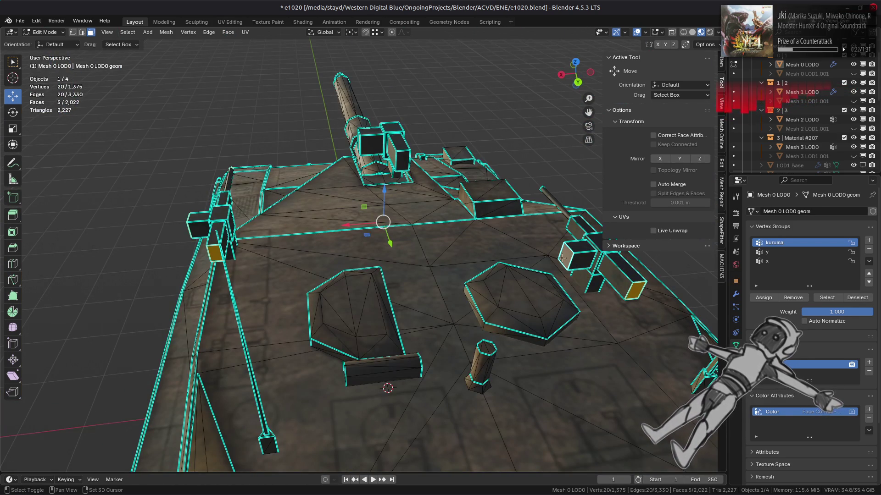
Grow the selection over the small roof-gun barrels and split them from their housings.
drag(400, 264, 481, 254)
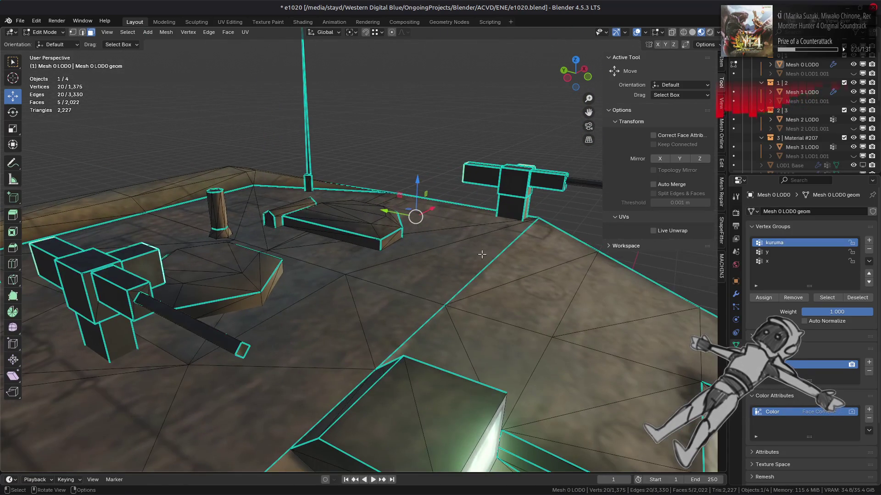
key(ctrl+KP_Add)
right_click(481, 255)
click(415, 396)
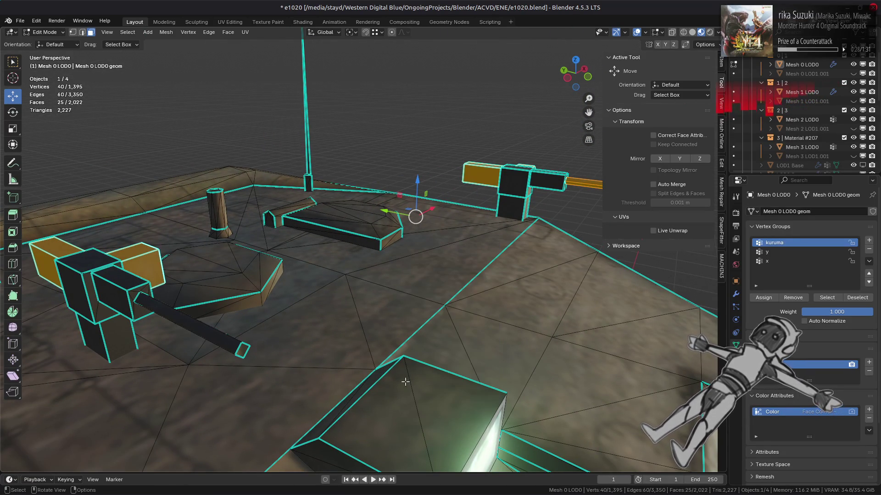
Reselect the whole linked barrels, split them again and hide them.
drag(349, 372, 305, 348)
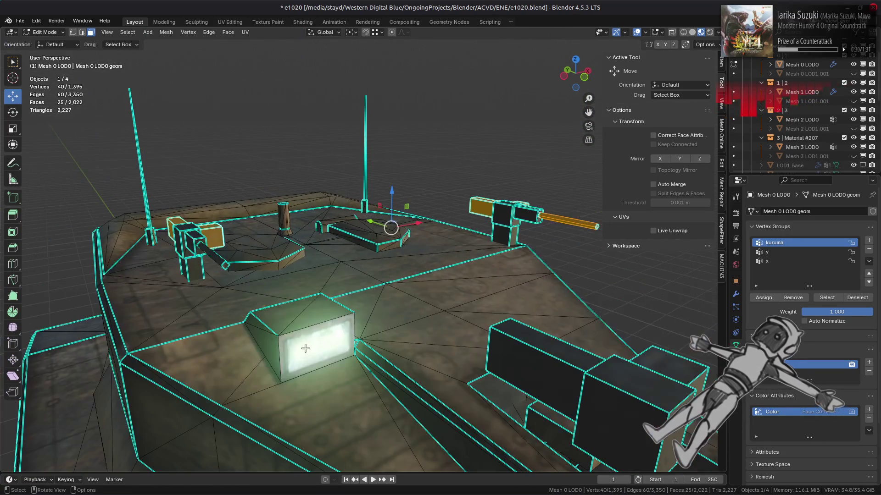
key(ctrl+KP_Subtract)
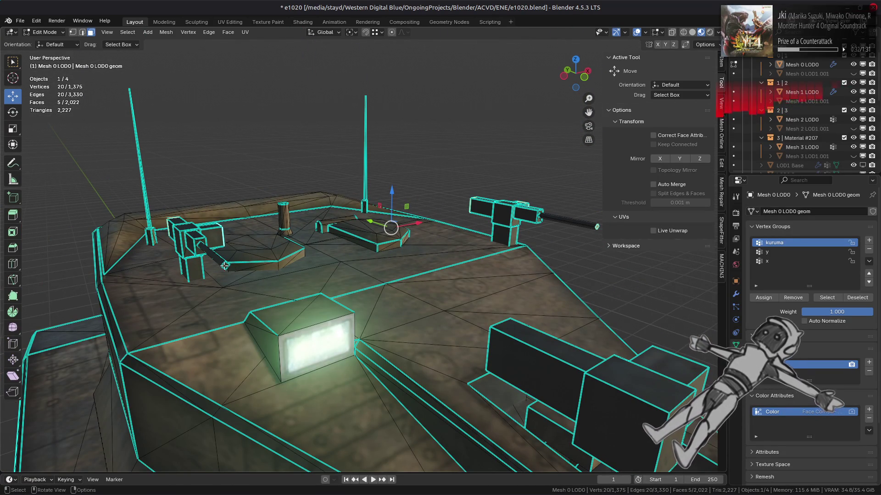
key(ctrl+l)
right_click(243, 269)
click(247, 263)
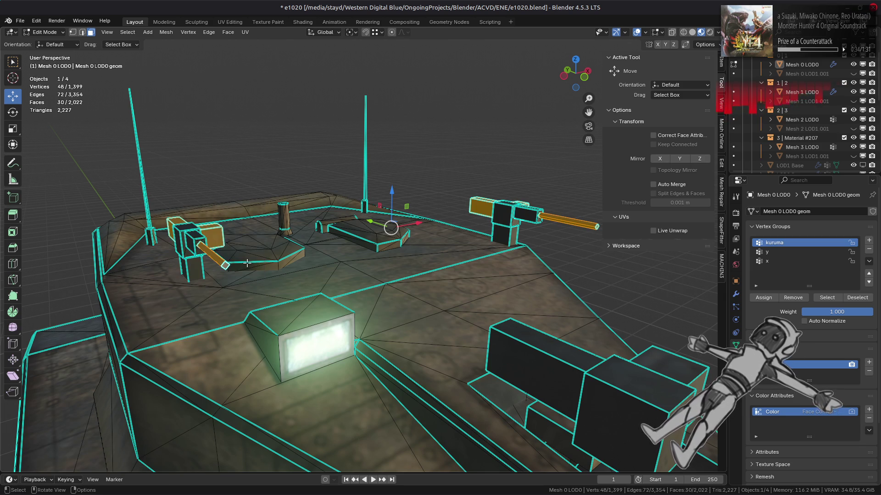
key(h)
drag(262, 268, 229, 321)
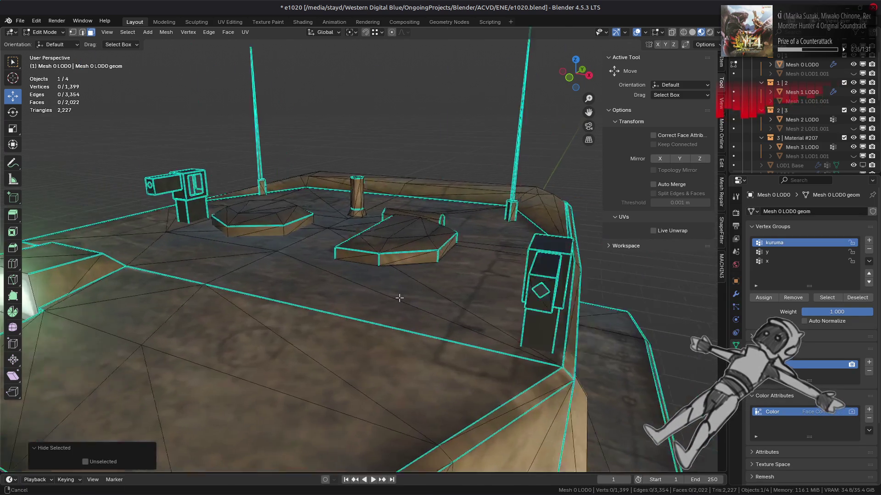
Fill the diamond hole with a face and dissolve its extra vertices.
scroll(up, 3)
key(2)
click(178, 342)
key(f)
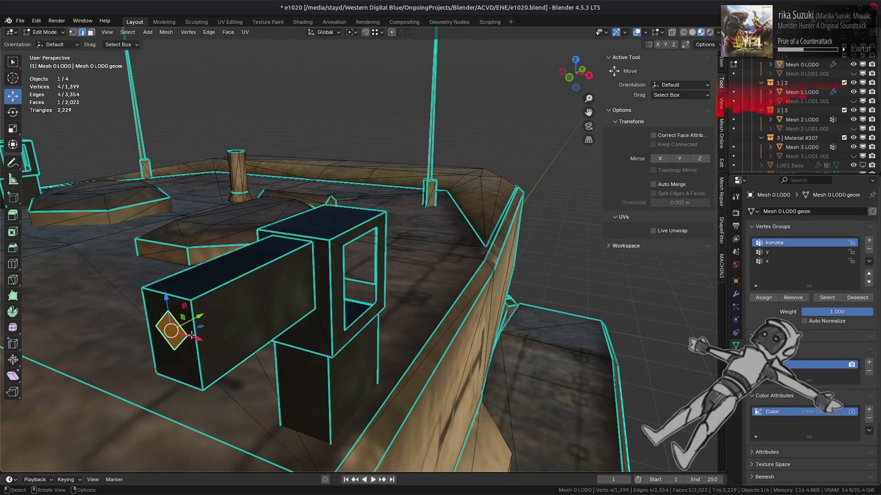
key(1)
right_click(342, 371)
click(333, 389)
Dissolve the diamond face on the gun box into its surroundings.
drag(173, 335, 202, 285)
key(2)
click(387, 265)
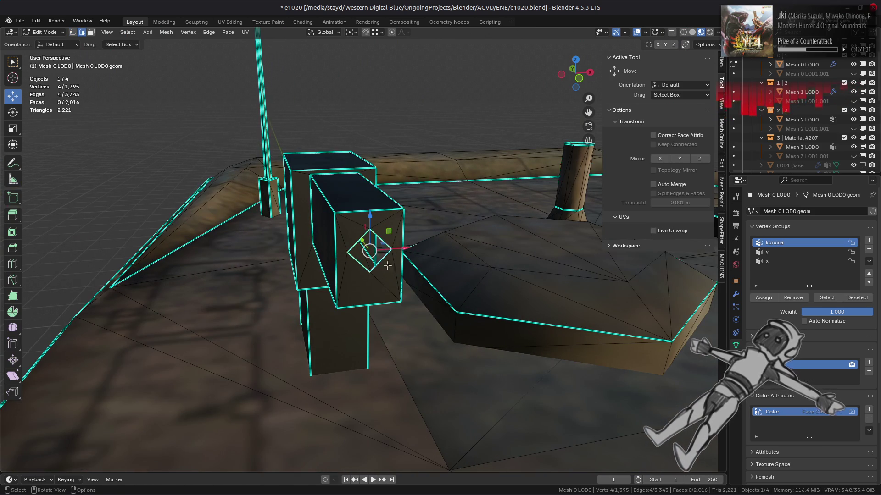
key(3)
right_click(458, 291)
click(457, 291)
Grow the selection to the whole gun part and hide it.
drag(367, 260, 528, 261)
key(ctrl+KP_Add)
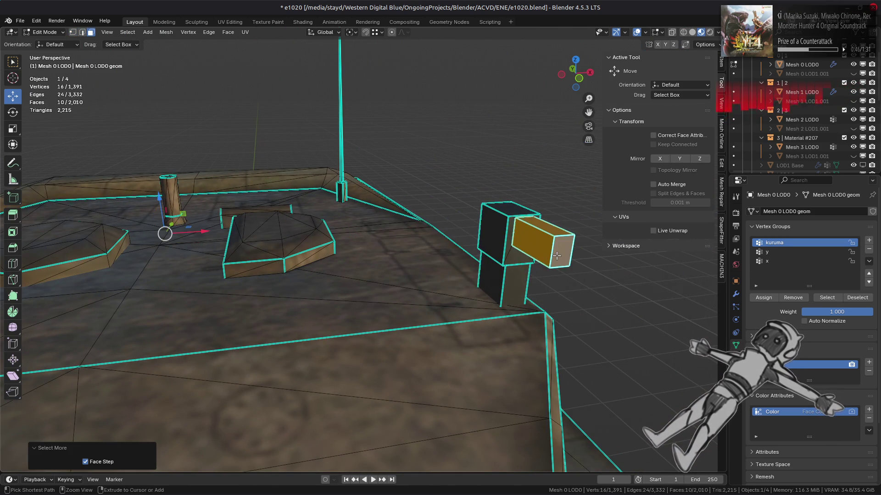
right_click(557, 255)
click(528, 405)
Cap the box-top hole with one face and dissolve its corner vertices.
drag(523, 292, 592, 293)
click(596, 291)
key(f)
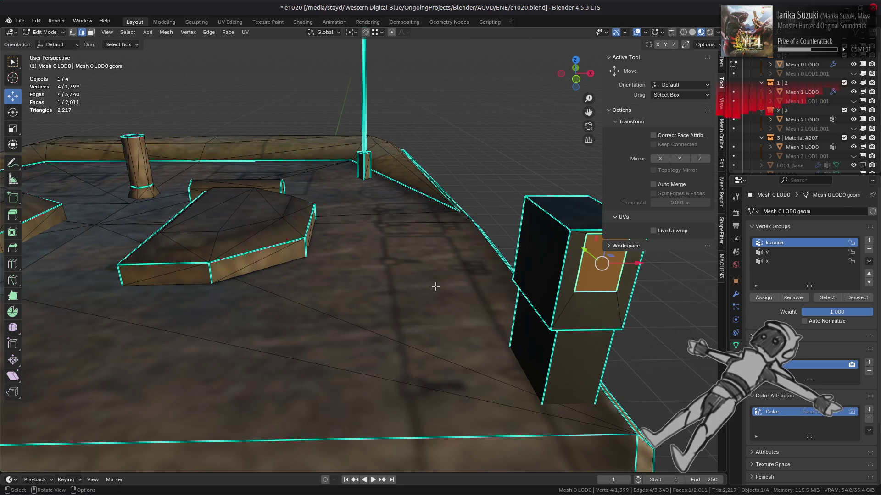
key(1)
right_click(336, 332)
click(328, 314)
Cap the next box's hole with a face and dissolve its leftover vertices.
drag(329, 315, 500, 252)
key(2)
click(506, 262)
key(f)
right_click(400, 256)
click(401, 256)
Dissolve the four corner vertices around the box window.
drag(400, 256, 413, 301)
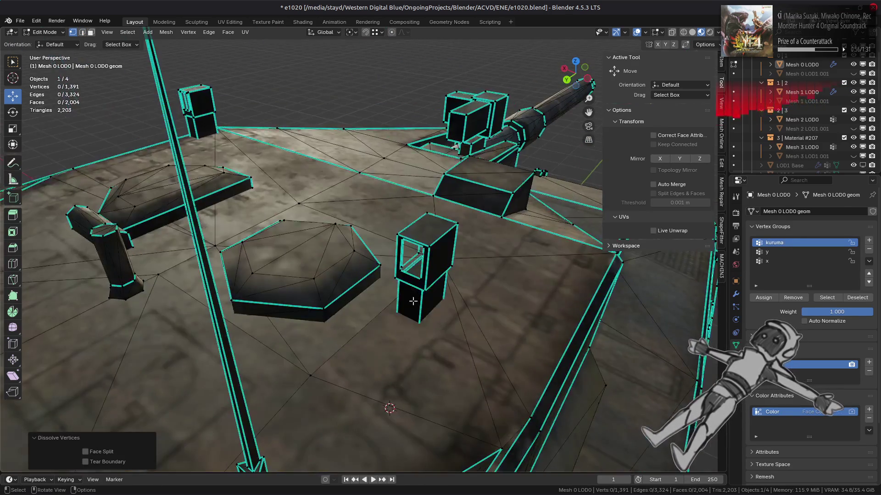
scroll(up, 3)
key(2)
click(450, 301)
right_click(364, 288)
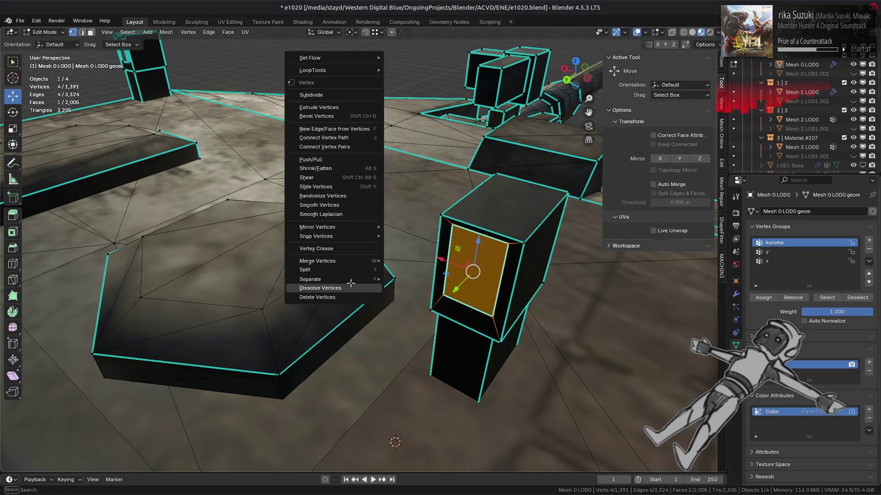
click(363, 288)
drag(363, 287, 409, 241)
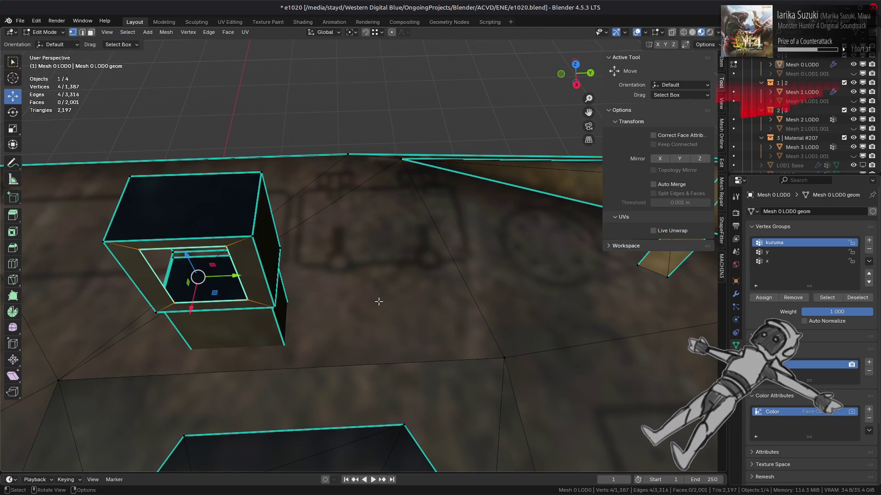
right_click(362, 287)
click(362, 287)
Delete the unwanted inner window face from the box.
scroll(down, 3)
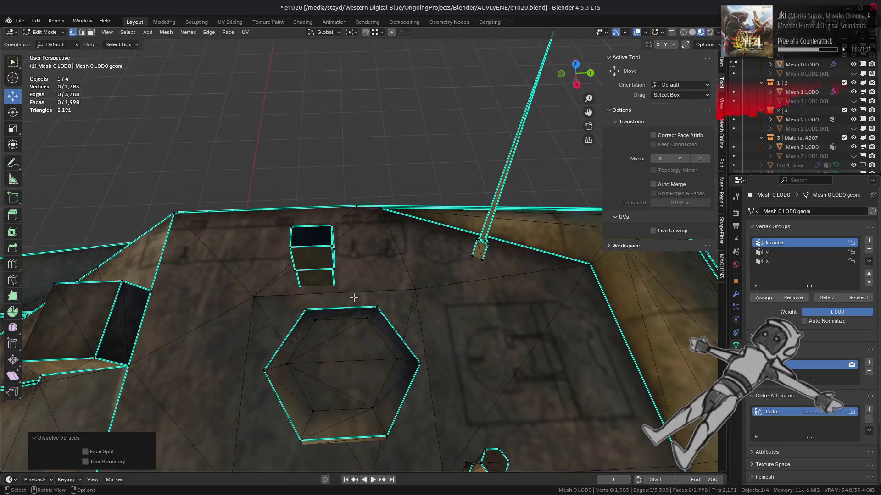
drag(353, 311, 193, 323)
key(2)
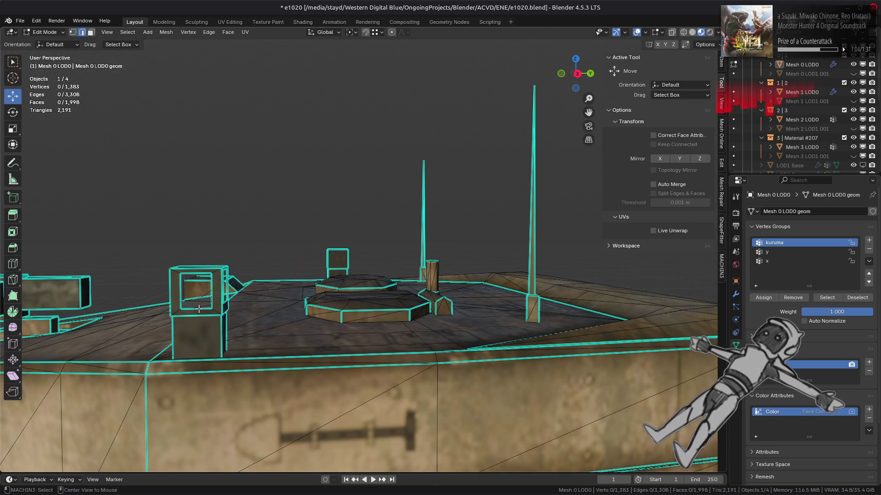
key(KP_Decimal)
right_click(376, 319)
click(376, 318)
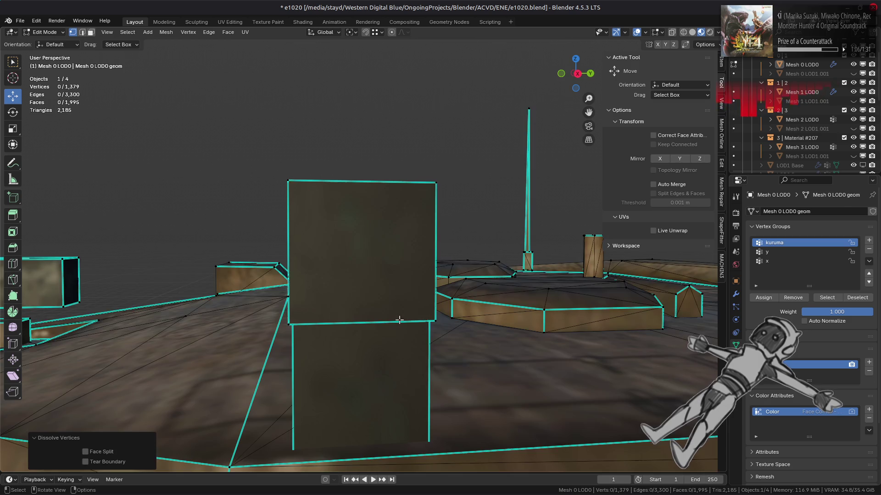
Fill the remaining hole with a face and dissolve its extra corner vertices.
drag(376, 318, 413, 324)
key(f)
key(1)
right_click(344, 314)
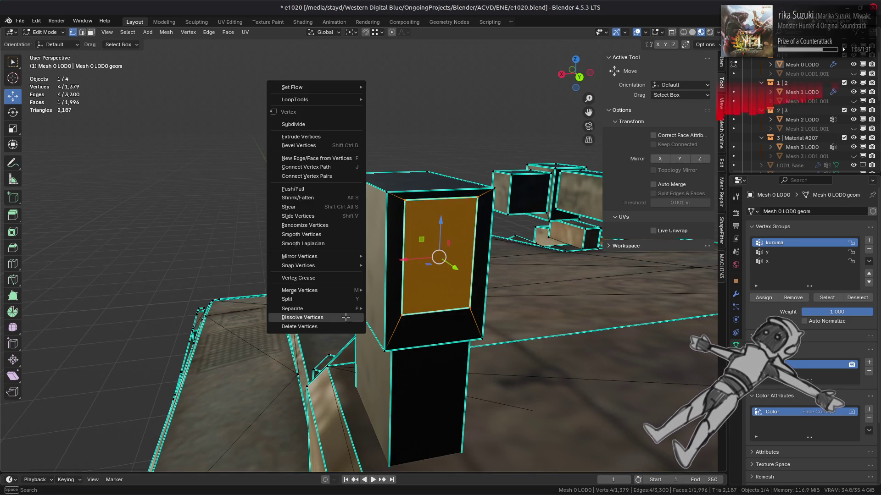
click(344, 315)
click(343, 297)
key(3)
drag(343, 297, 294, 328)
scroll(up, 3)
key(2)
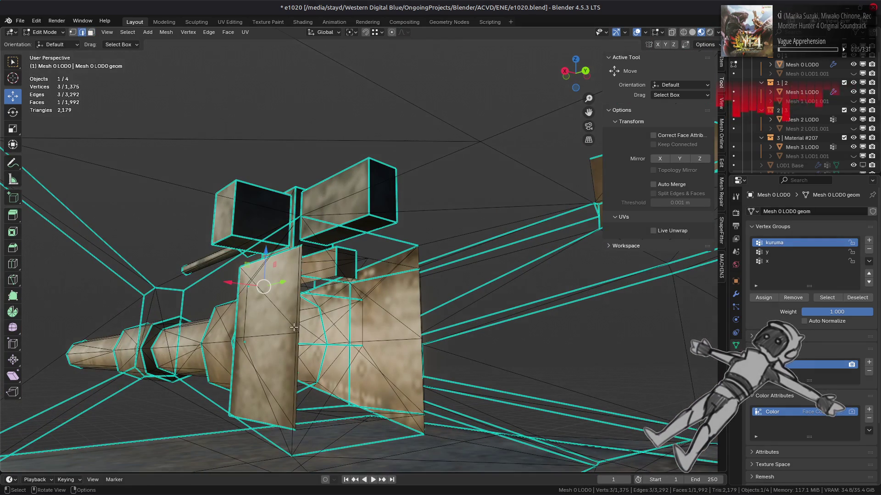
Select the connected gun barrel and hide everything else.
key(1)
key(ctrl+KP_Add)
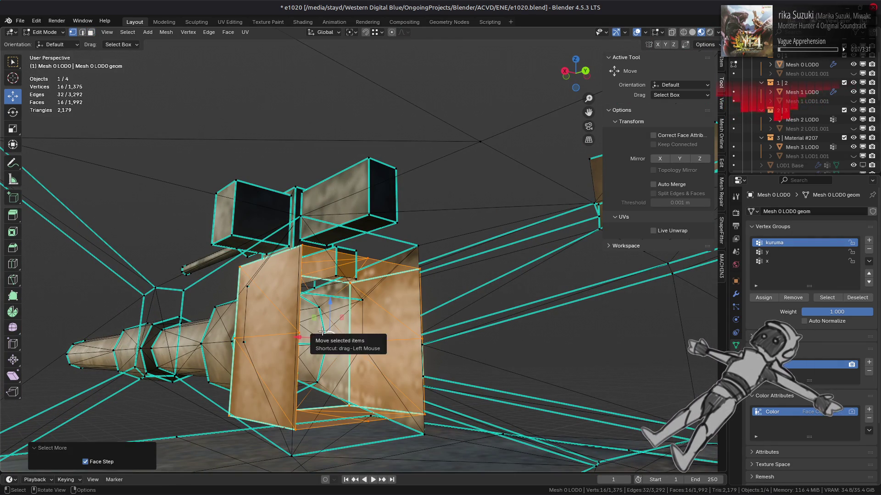
key(ctrl+KP_Add)
key(3)
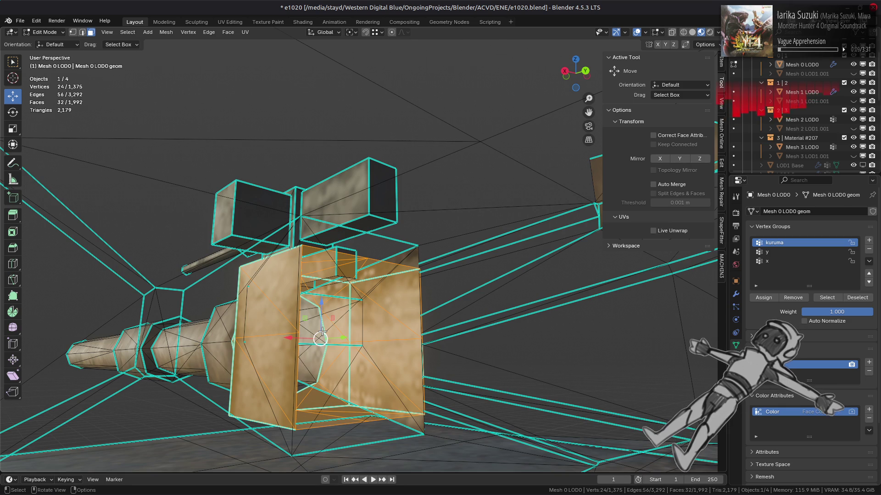
key(ctrl+l)
key(shift+h)
key(KP_Decimal)
Select the barrel's square end block faces and apply Beautify Faces.
drag(294, 337, 303, 330)
key(2)
click(307, 302)
key(ctrl+KP_Add)
key(ctrl+KP_Add)
key(3)
click(228, 32)
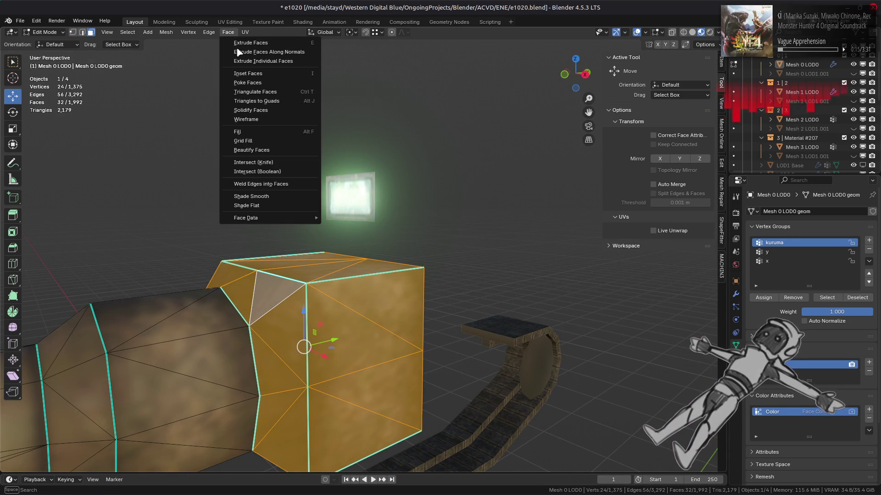
click(269, 150)
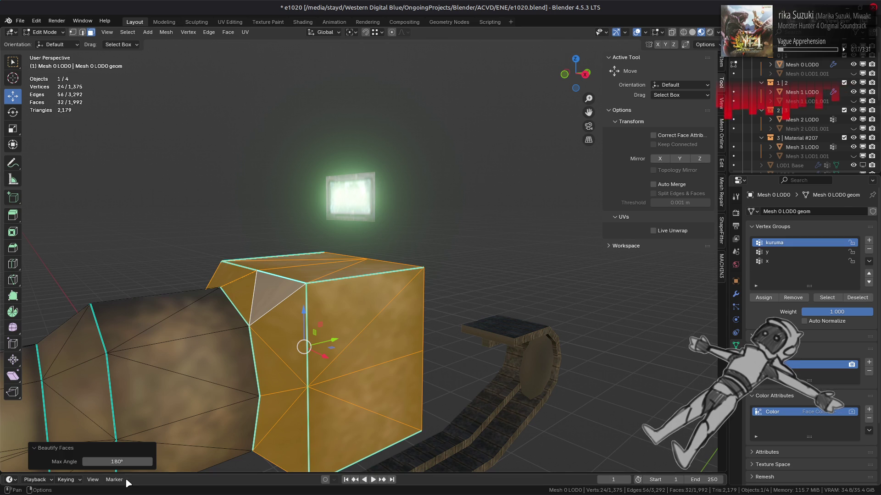
drag(206, 390, 351, 278)
Rotate the two skewed top edges counter-clockwise and return to Object Mode.
key(alt+a)
key(2)
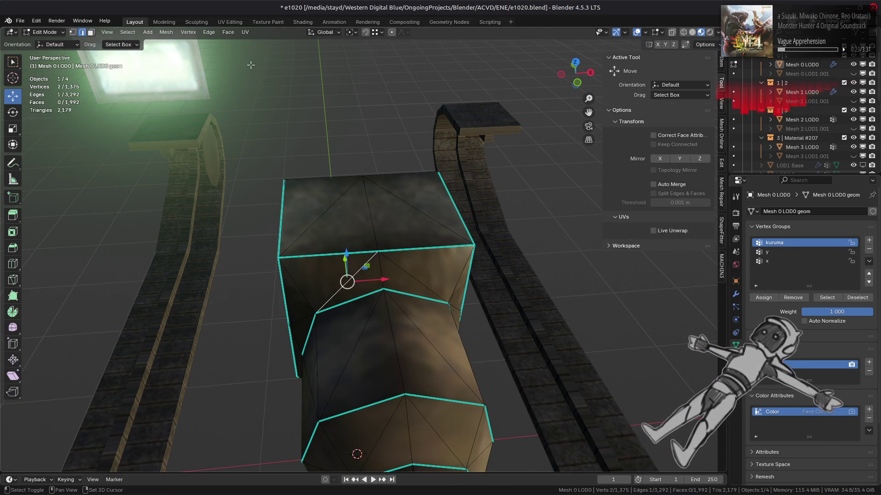
click(209, 33)
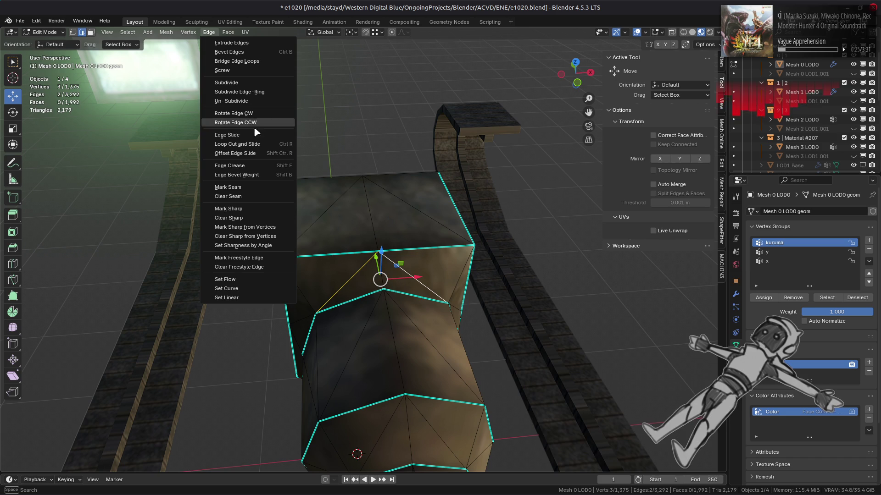
click(251, 114)
drag(344, 225, 425, 227)
key(Tab)
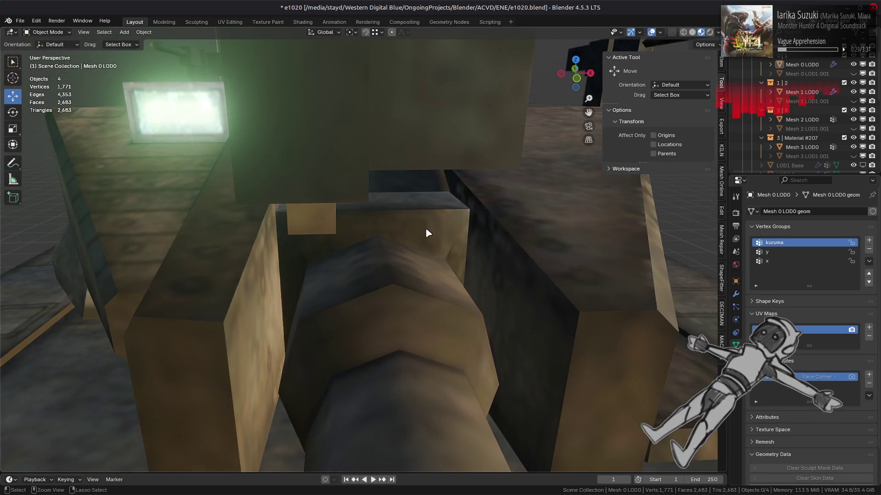
Toggle between Object and Edit Mode to inspect the barrel's end block shading.
key(Tab)
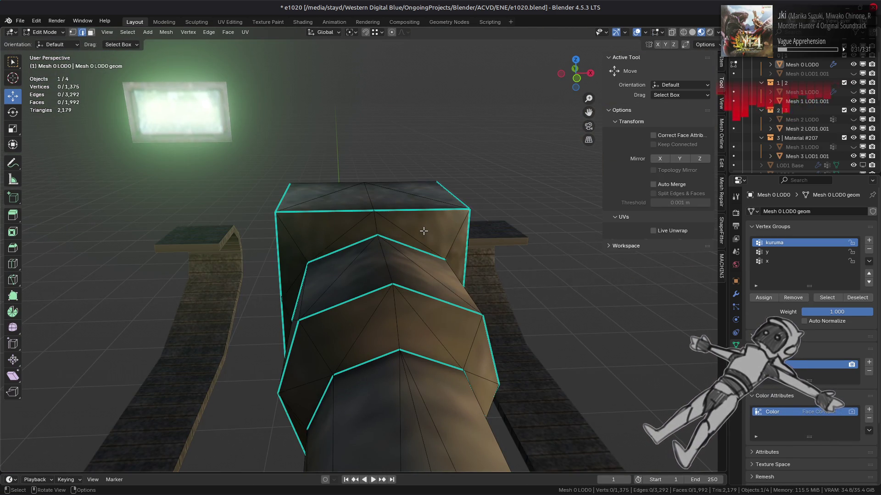
scroll(up, 3)
key(Tab)
drag(423, 230, 409, 242)
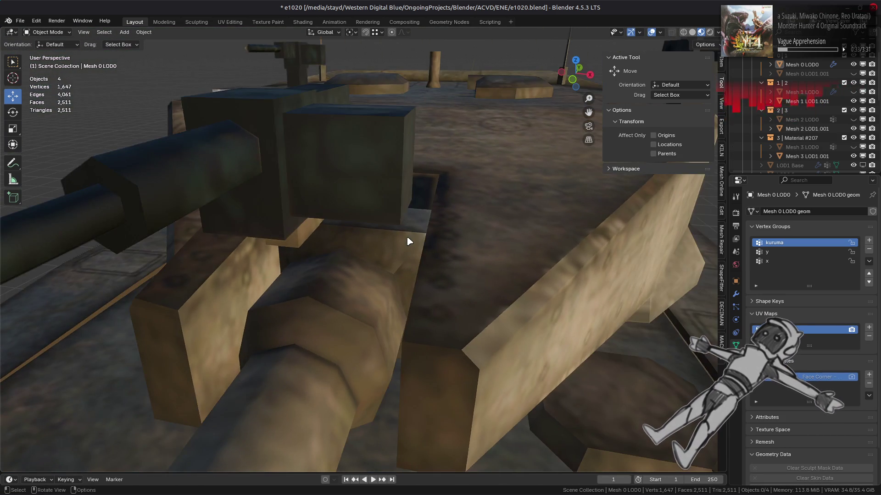
key(Tab)
scroll(down, 3)
key(l)
key(3)
drag(400, 231, 345, 212)
key(alt+a)
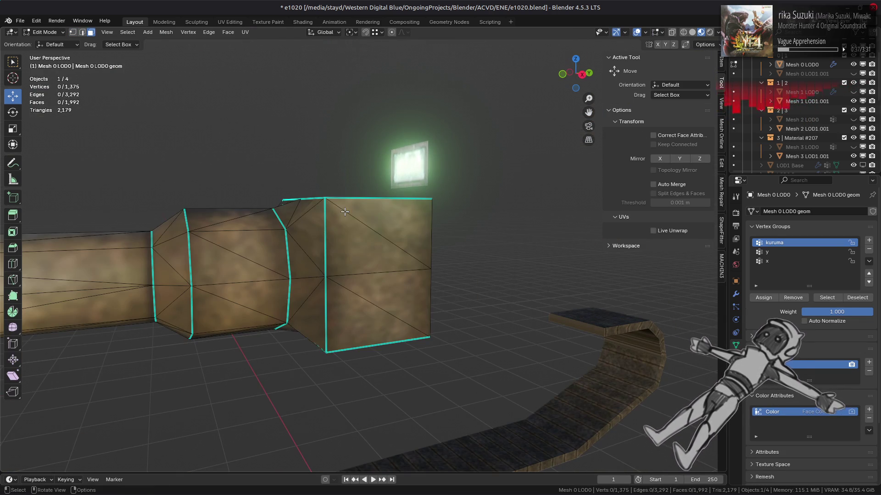
Re-enter Edit Mode on the full tank mesh and pick a turret box face.
key(Tab)
key(alt+a)
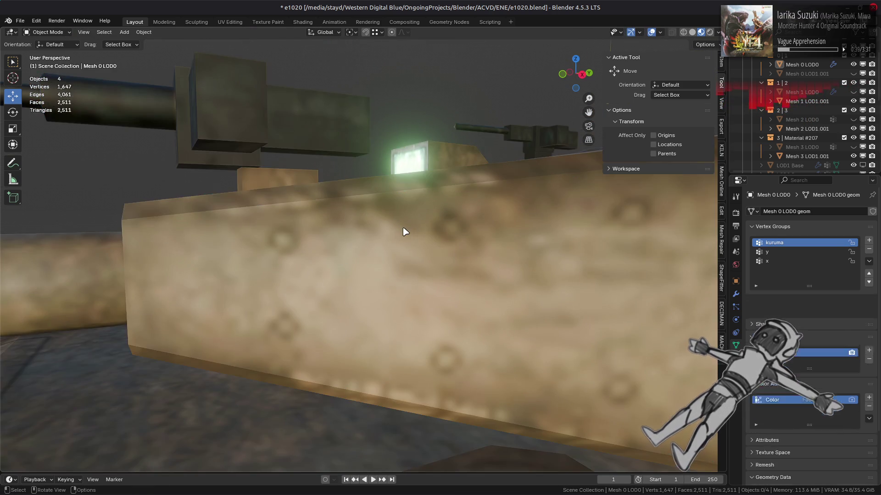
key(Tab)
drag(278, 218, 302, 241)
click(222, 204)
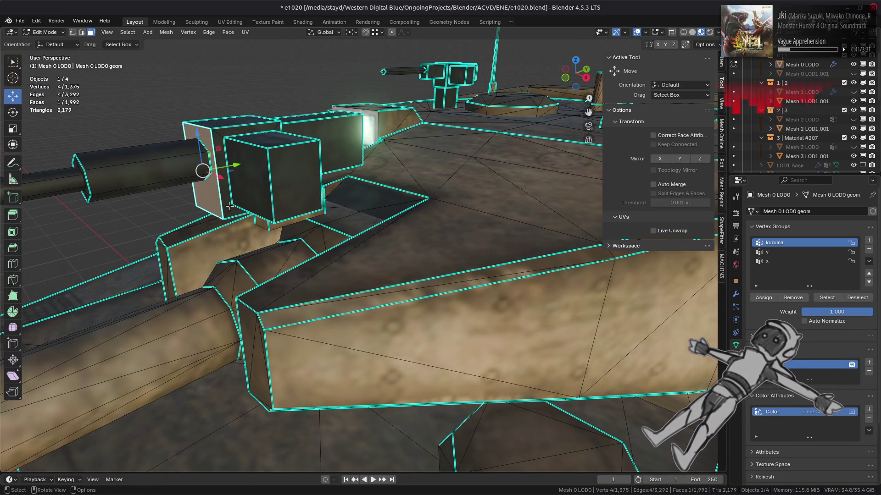
Select both side boxes on the mantlet and hide them.
click(285, 191)
drag(285, 191, 371, 232)
click(398, 152)
key(ctrl+l)
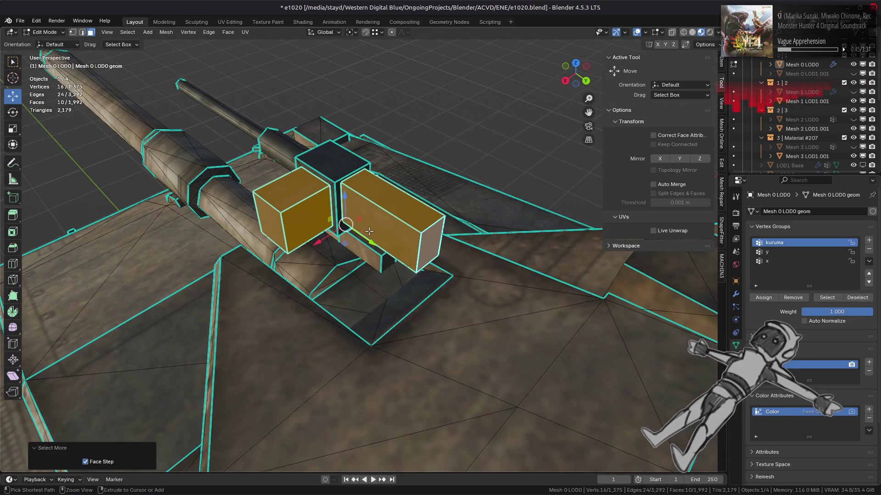
right_click(371, 232)
click(340, 356)
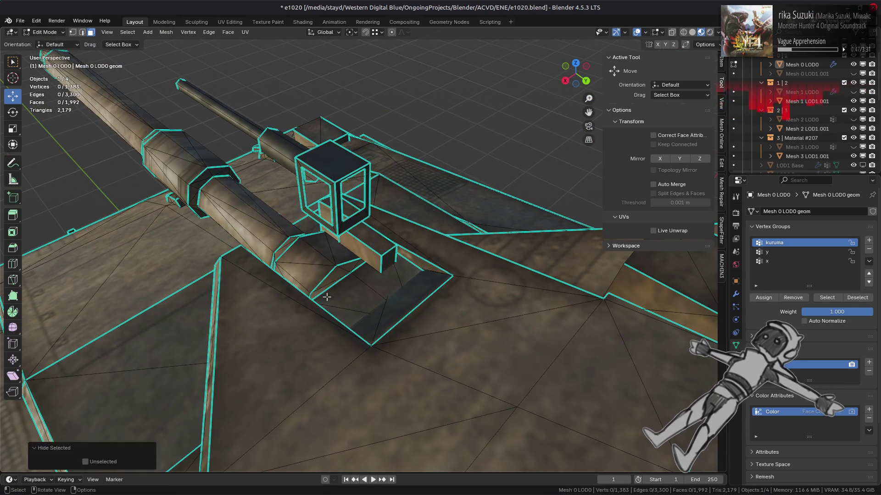
Cap the small box's opening with one face and dissolve its corner vertices.
scroll(up, 3)
key(2)
click(349, 202)
scroll(up, 3)
scroll(down, 3)
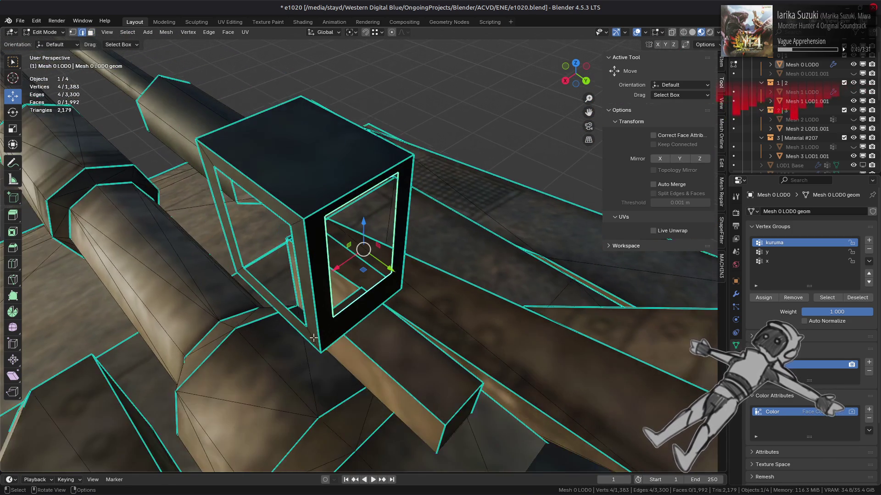
key(f)
drag(348, 202, 321, 275)
key(1)
right_click(284, 333)
click(289, 354)
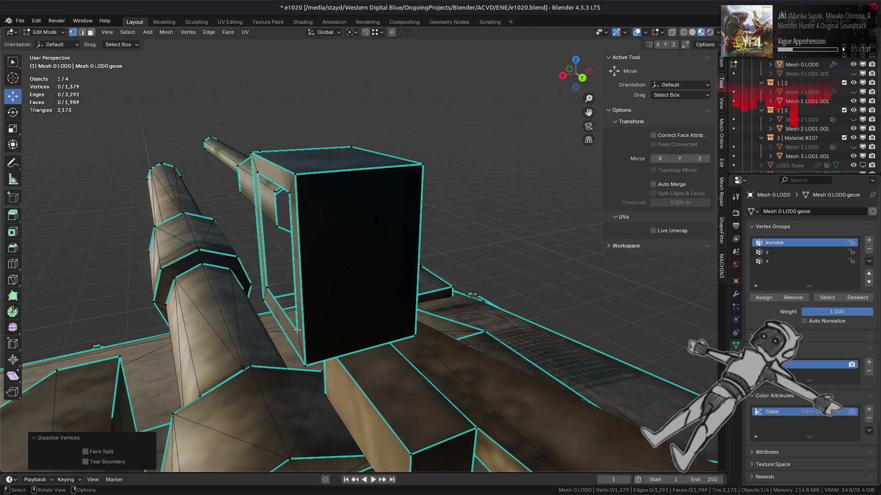
Delete the small box's inner face.
drag(289, 355, 285, 342)
key(2)
key(3)
right_click(285, 341)
click(286, 345)
drag(282, 300, 409, 300)
scroll(down, 3)
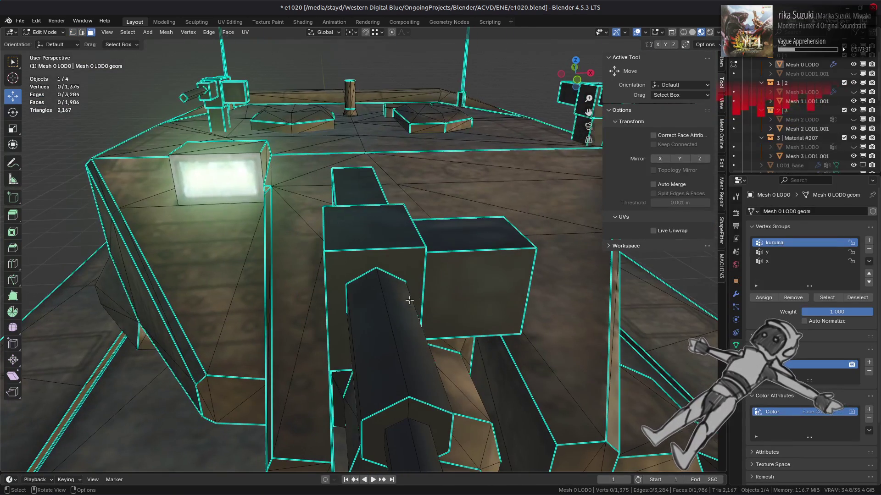
drag(91, 128, 195, 168)
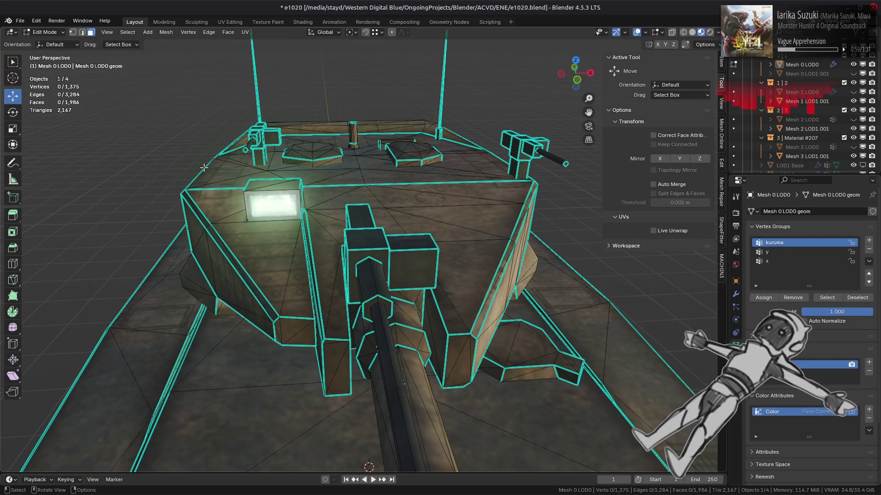
key(ctrl+s)
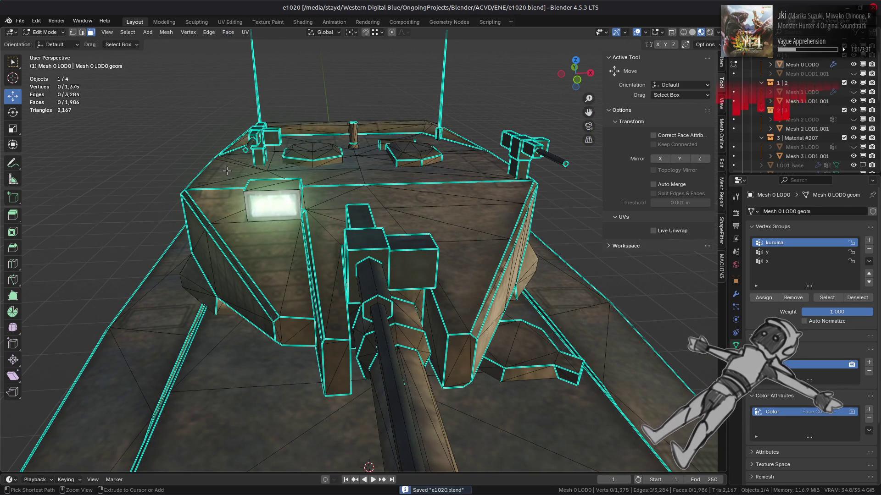
drag(227, 171, 272, 170)
key(Tab)
key(alt+a)
scroll(up, 3)
key(Tab)
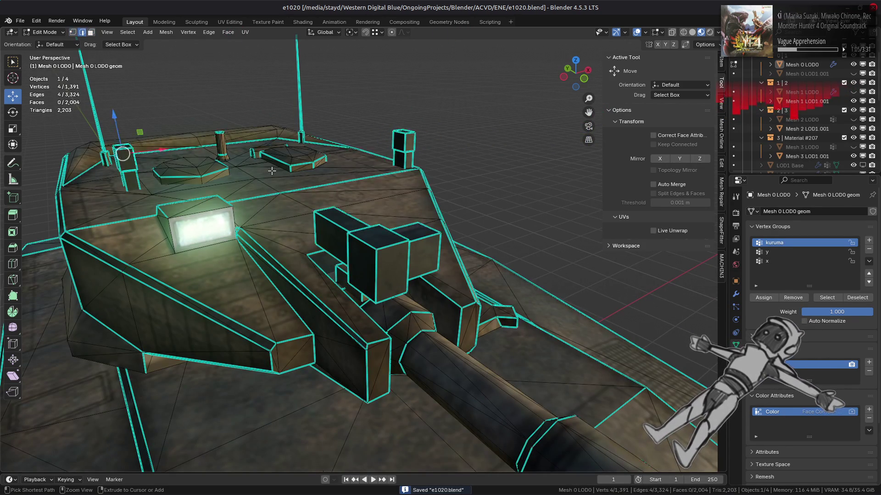
key(ctrl+z)
key(ctrl+z)
key(ctrl+z)
key(ctrl+z)
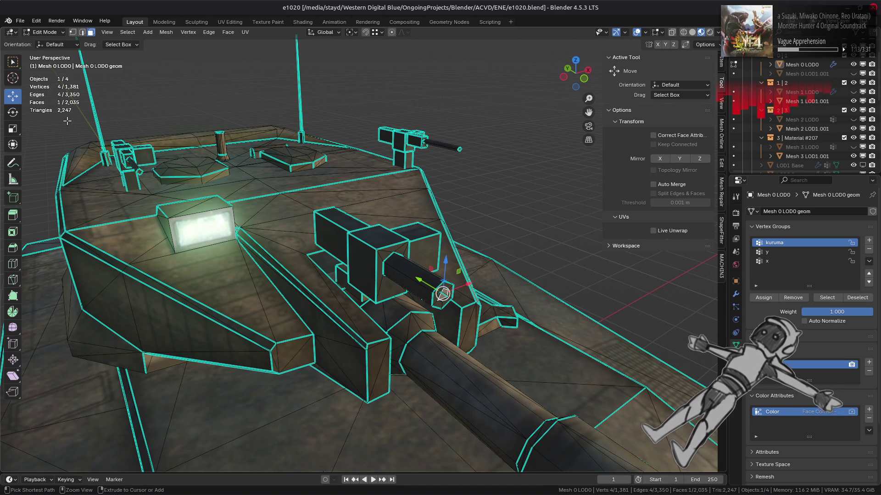
drag(285, 182, 326, 195)
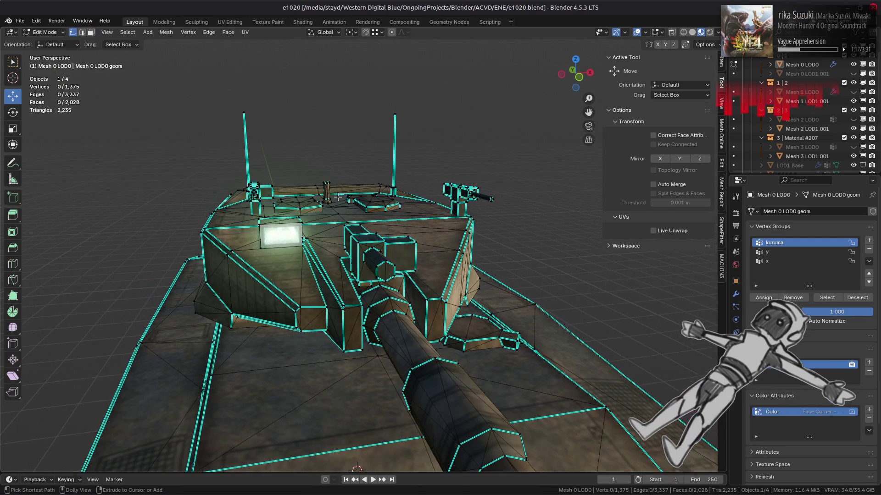
key(ctrl+z)
key(ctrl+shift+z)
key(ctrl+shift+z)
key(ctrl+shift+z)
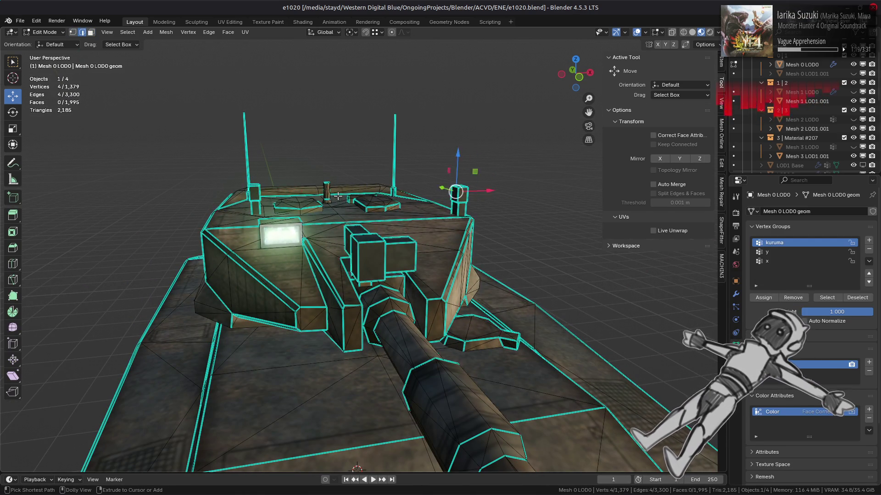
key(ctrl+z)
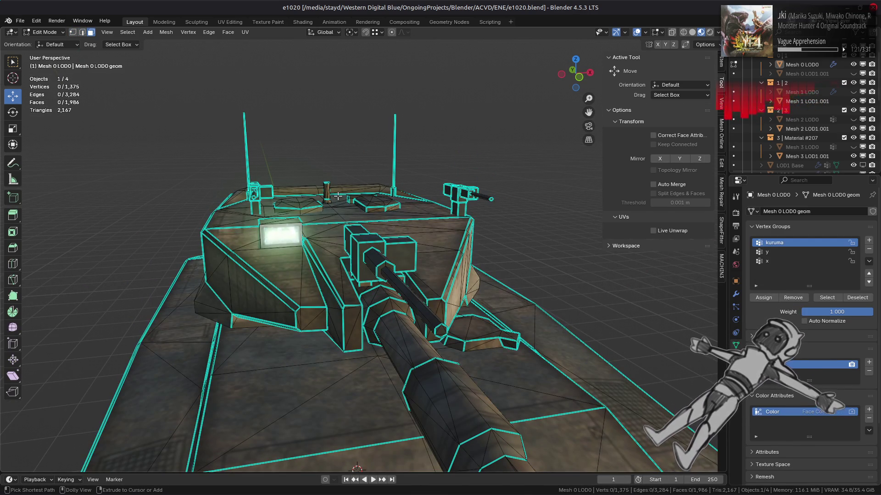
key(KP_8)
key(KP_8)
key(KP_8)
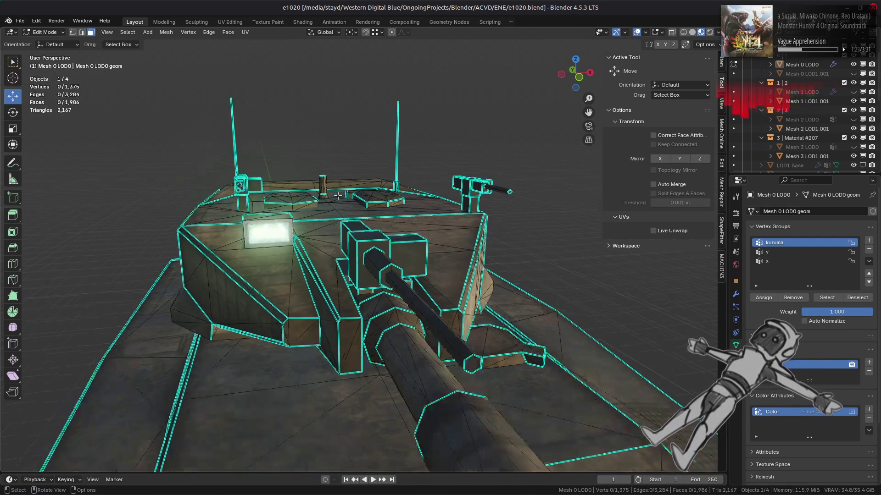
key(KP_2)
key(KP_2)
key(KP_2)
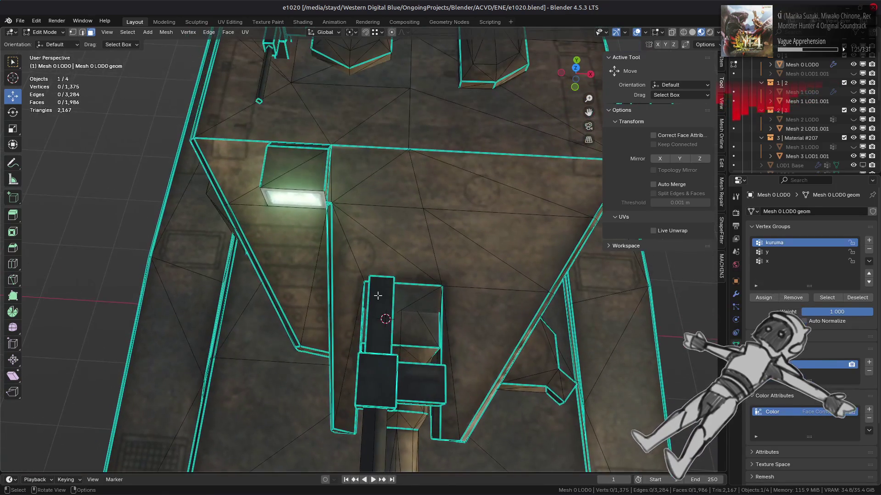
key(KP_4)
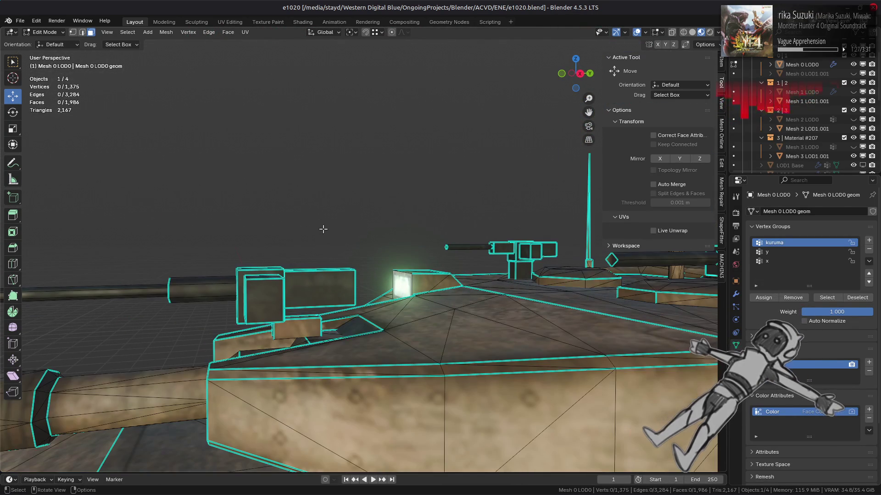
drag(347, 263, 372, 222)
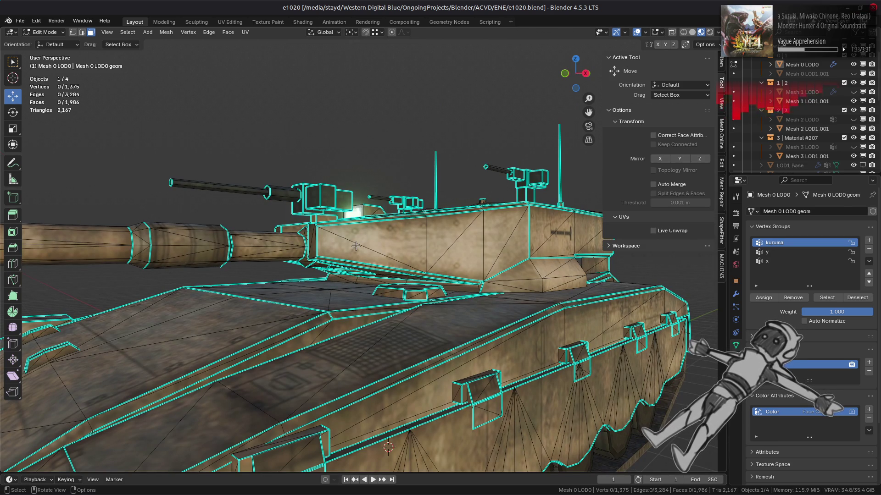
drag(355, 246, 448, 340)
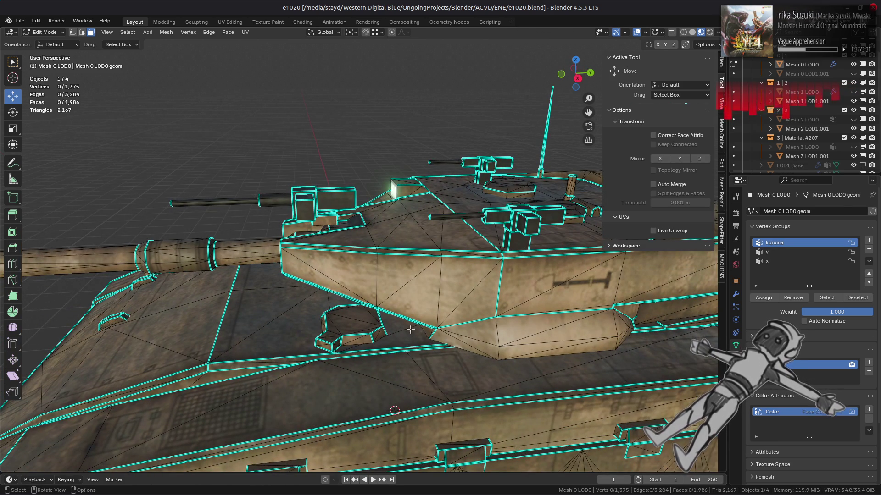
drag(382, 326, 450, 274)
scroll(up, 3)
key(a)
Mark the hull's lower corner edge as sharp and verify the crease in Object Mode.
key(alt+a)
scroll(up, 3)
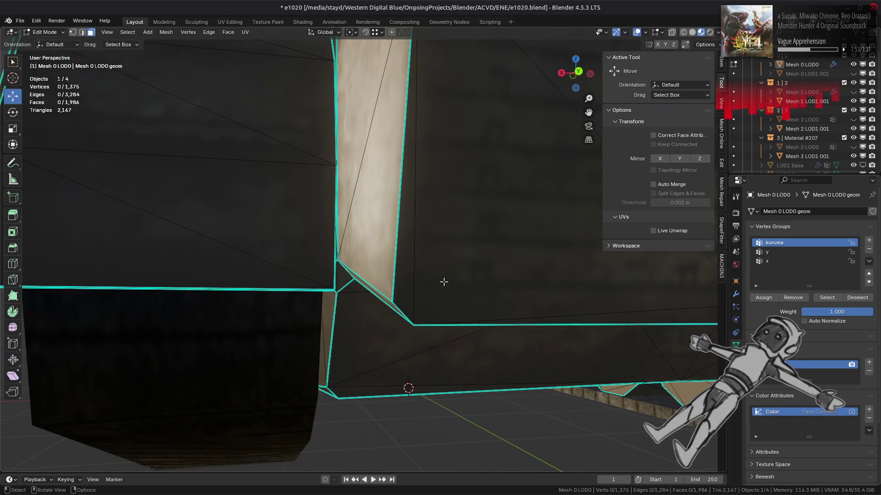
key(Tab)
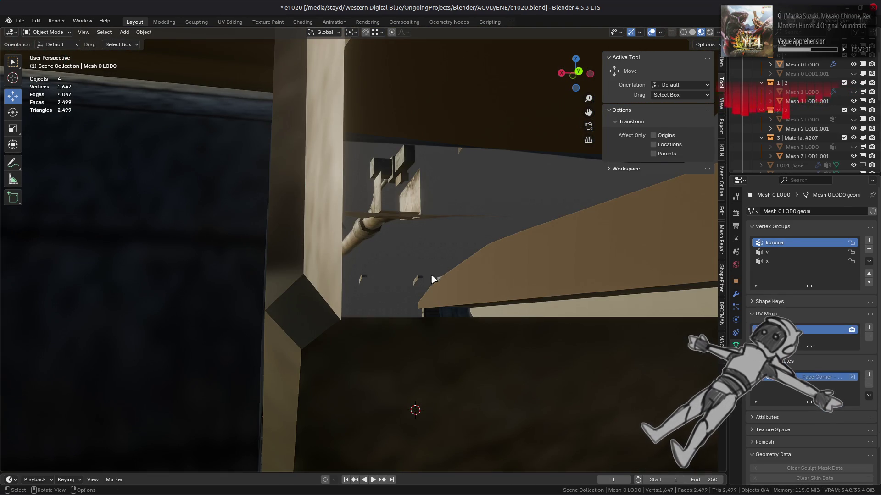
key(Tab)
right_click(490, 340)
click(489, 395)
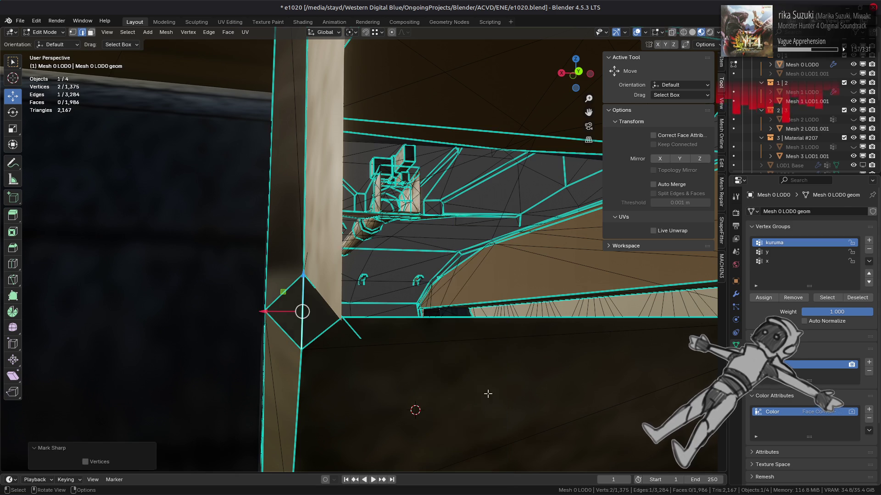
key(Tab)
scroll(down, 3)
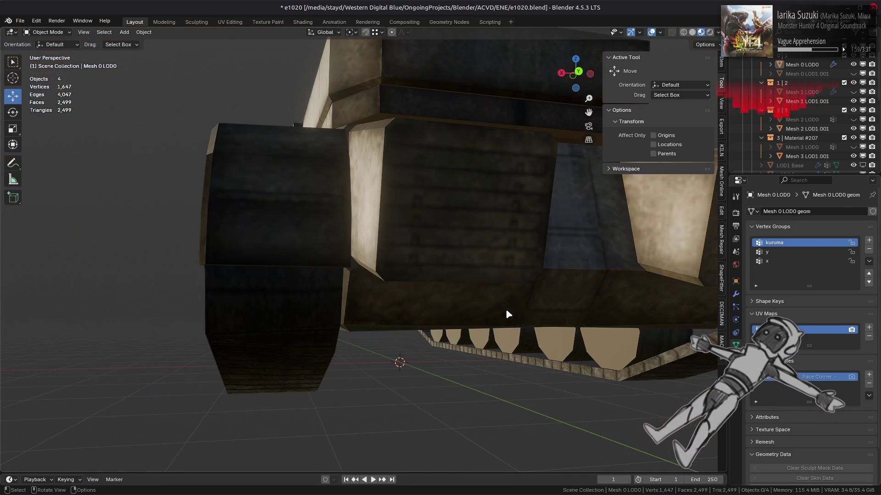
drag(503, 304, 488, 306)
key(Tab)
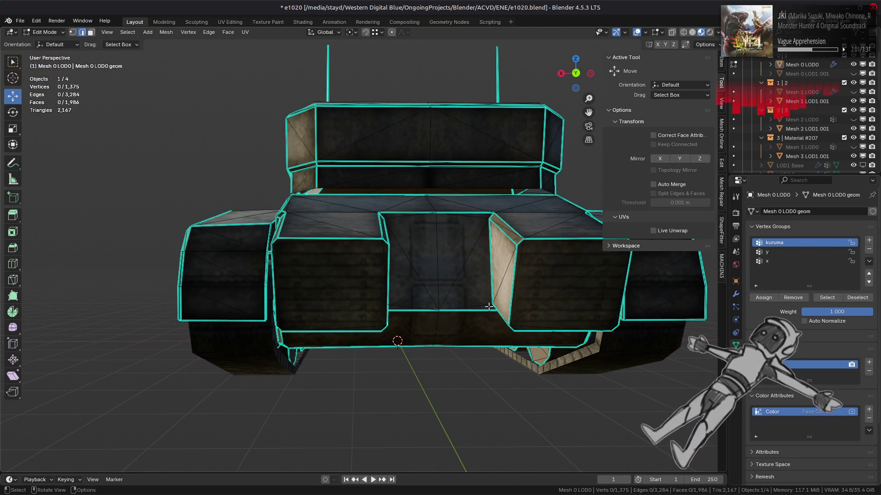
drag(491, 287, 477, 346)
scroll(up, 3)
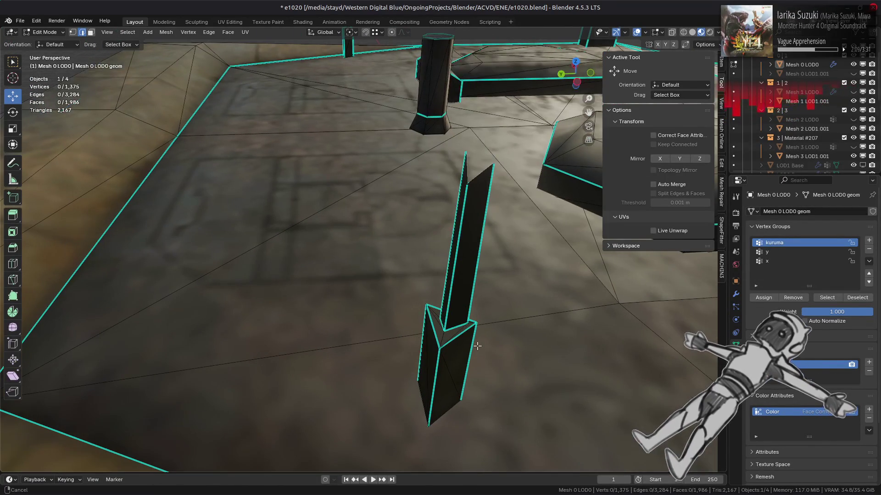
Select the antenna tip vertices on the turret roof in X-ray view.
key(3)
click(461, 337)
key(1)
scroll(down, 3)
drag(413, 266, 410, 263)
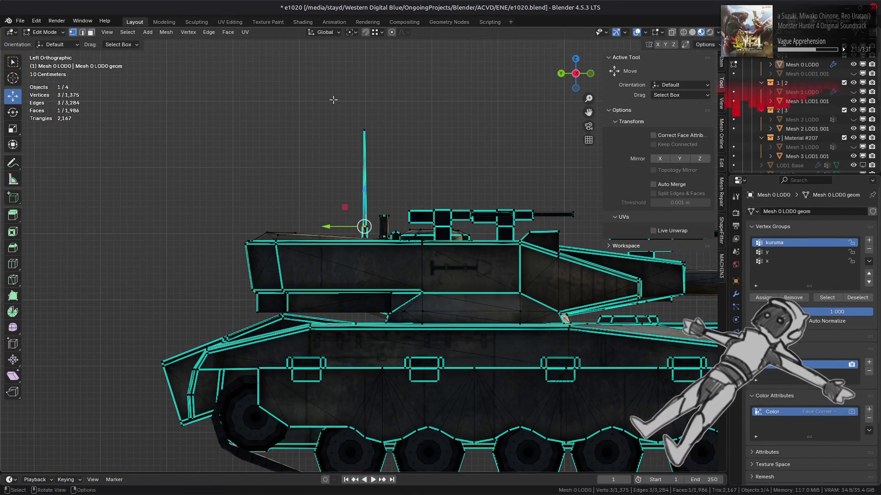
key(alt+z)
drag(339, 99, 394, 158)
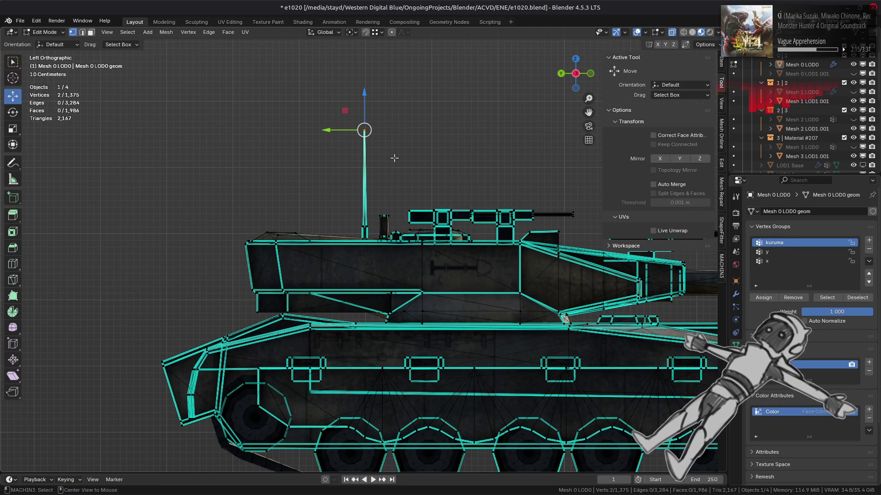
key(KP_Decimal)
drag(394, 158, 294, 337)
Select the whole antenna box, split it off the turret roof and hide it.
key(ctrl+l)
key(3)
right_click(283, 339)
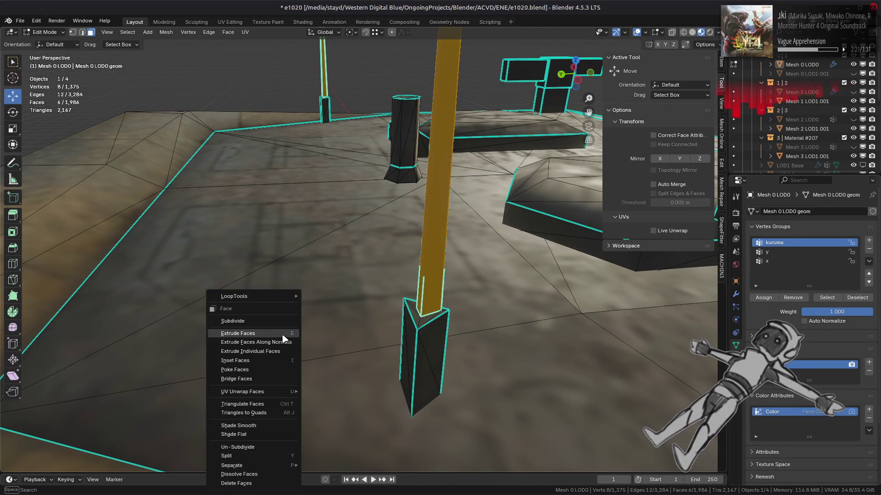
click(262, 452)
key(h)
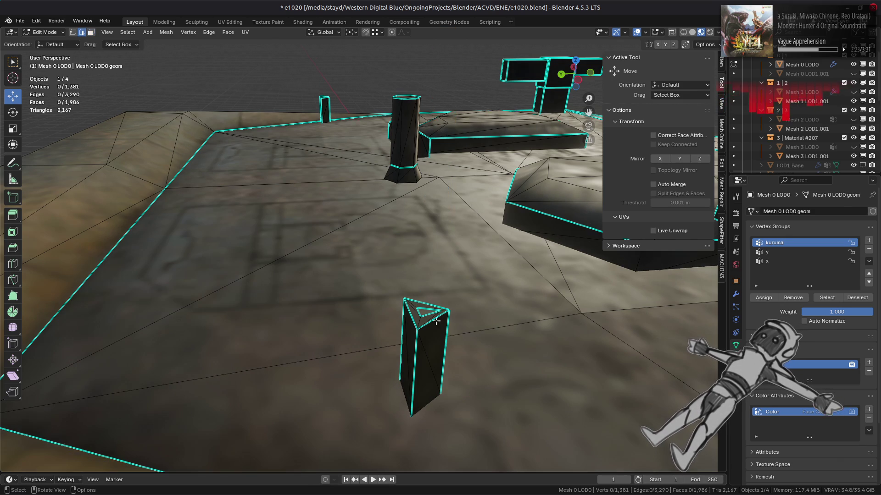
Dissolve the stray vertices around the antenna base in two passes.
key(1)
right_click(290, 334)
click(289, 349)
drag(289, 348, 378, 349)
key(2)
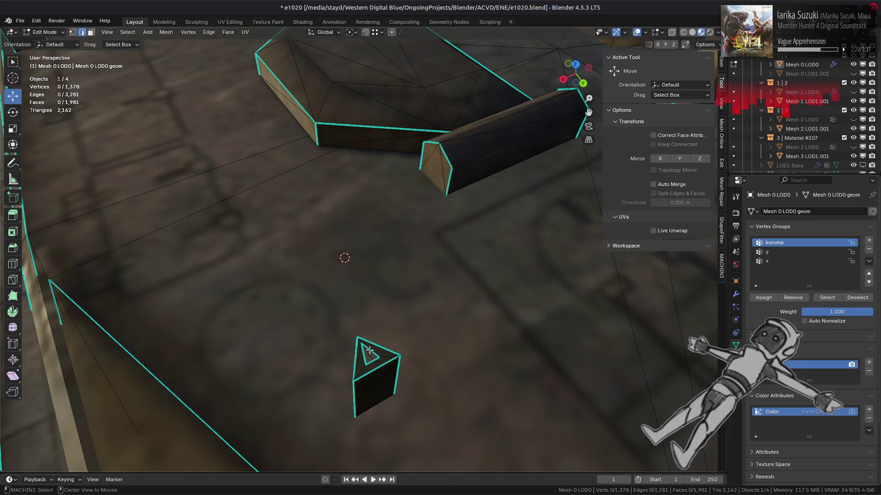
key(1)
right_click(405, 349)
click(464, 354)
drag(440, 362, 307, 276)
middle_click(436, 307)
Turn off X-ray and check the trimmed mesh, now at 1,976 faces.
key(alt+z)
key(Tab)
scroll(down, 3)
key(Tab)
drag(434, 275, 257, 293)
click(163, 291)
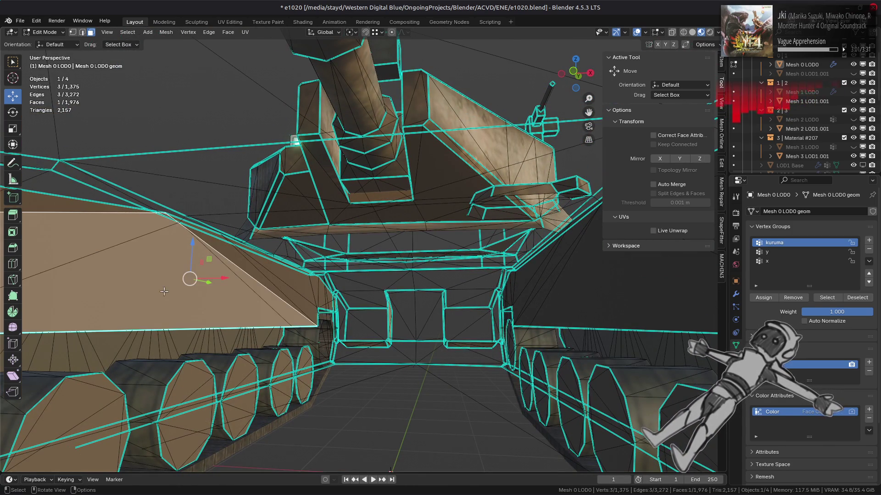
Select both fenders and hide the rest of the mesh to isolate them.
click(623, 301)
scroll(down, 3)
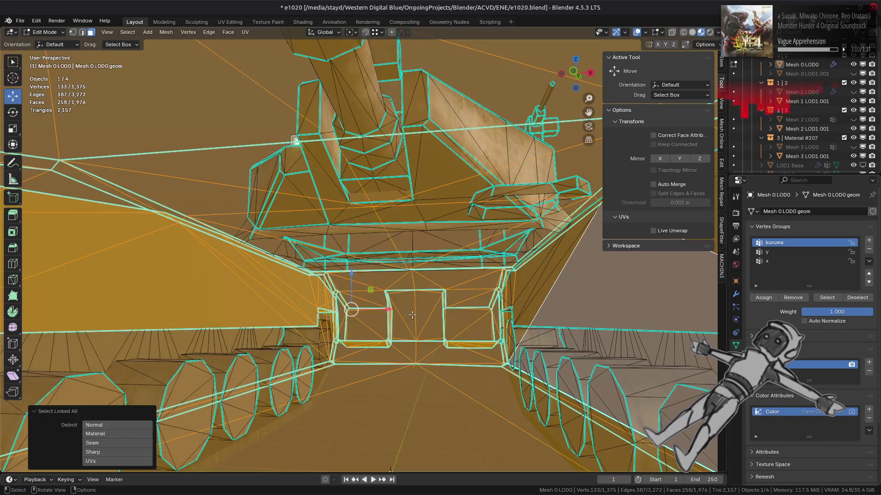
drag(416, 320, 275, 275)
click(131, 238)
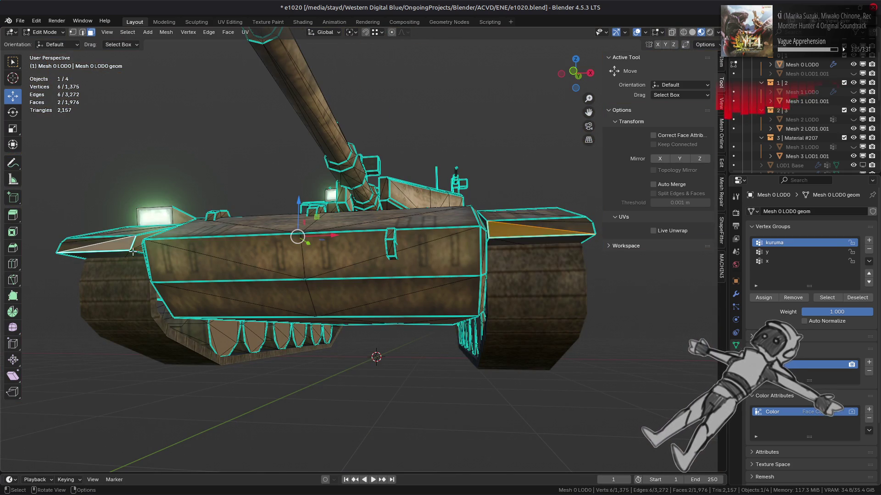
key(ctrl+l)
key(shift+h)
Beautify the linked flat faces of both fenders at a 60° max angle.
click(302, 250)
drag(303, 250, 455, 264)
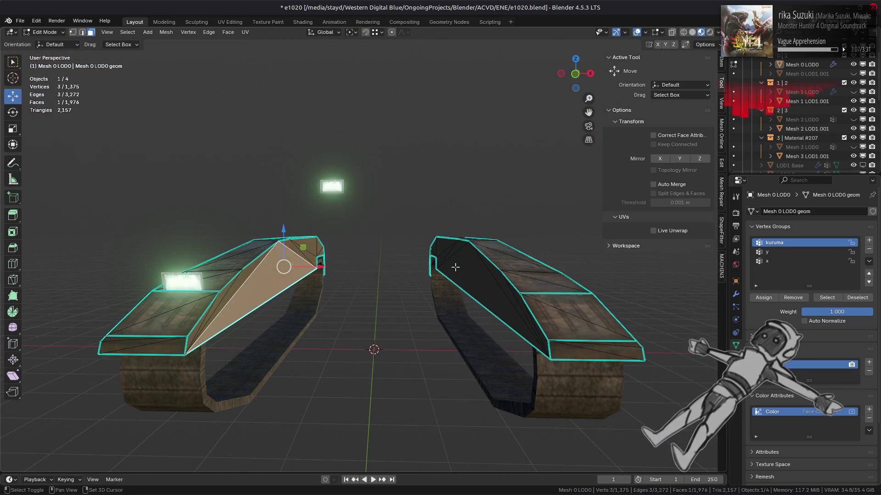
click(459, 265)
key(q)
click(324, 218)
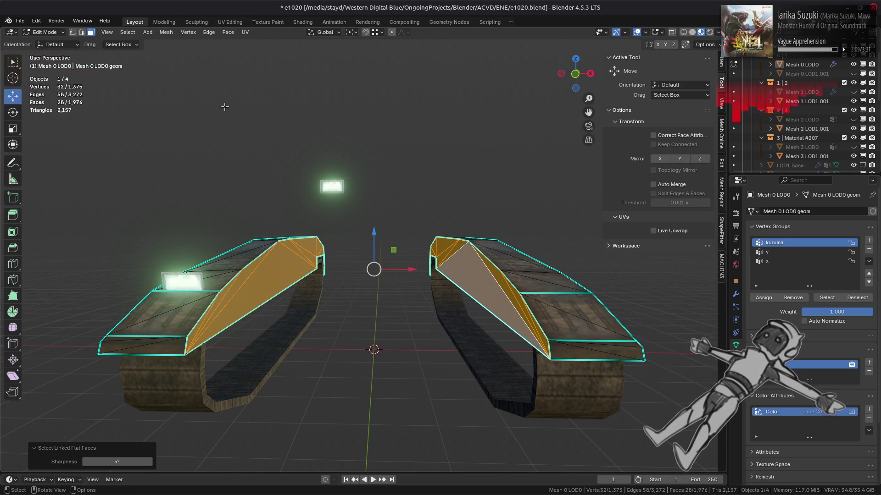
key(ctrl+f)
click(270, 152)
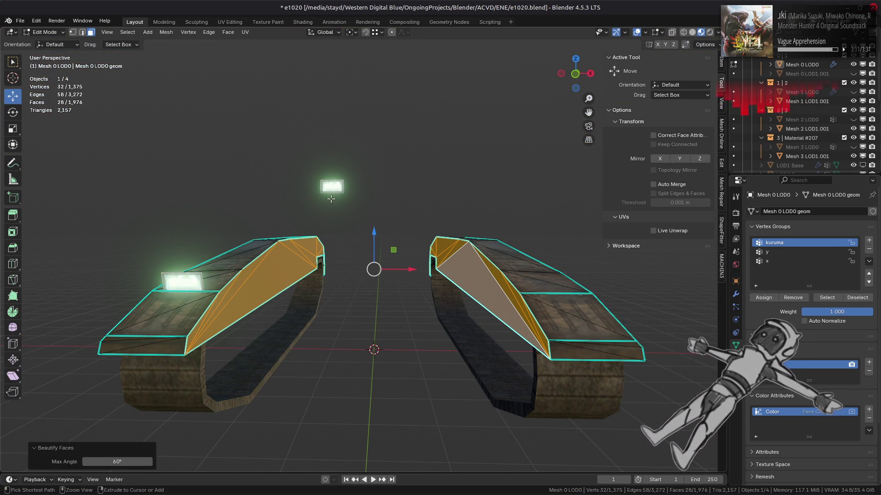
Reveal the hull and beautify the linked flat faces of the hull's front plate.
key(alt+h)
key(alt+a)
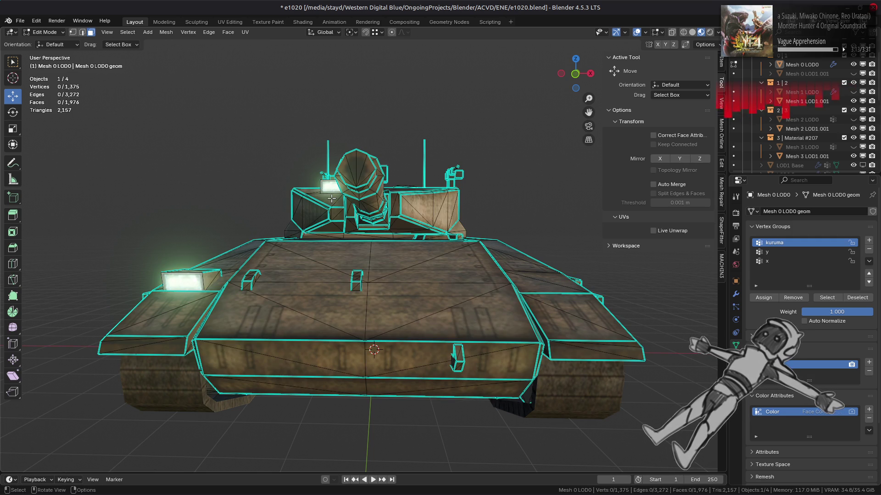
drag(344, 222, 352, 306)
key(a)
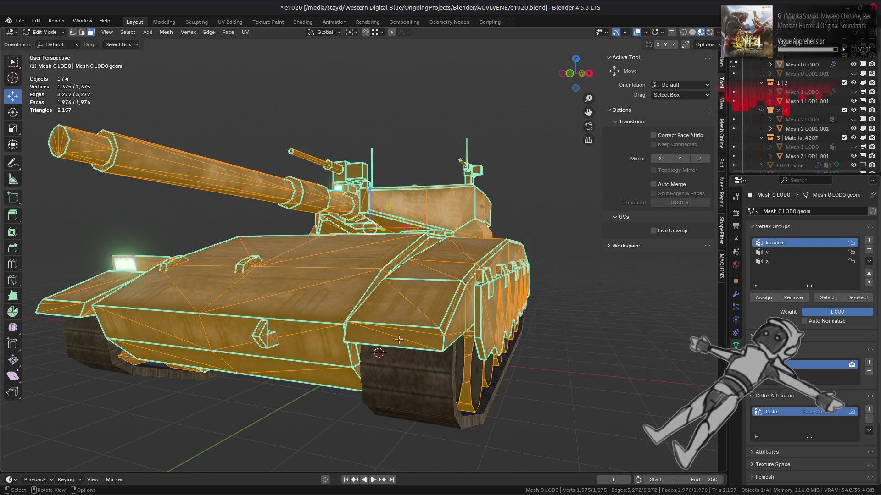
click(399, 339)
key(ctrl+l)
click(294, 305)
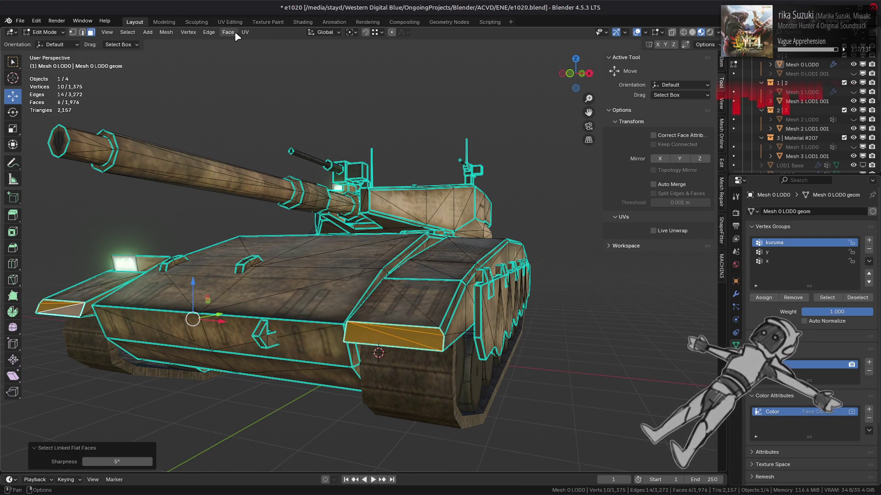
click(235, 36)
click(273, 141)
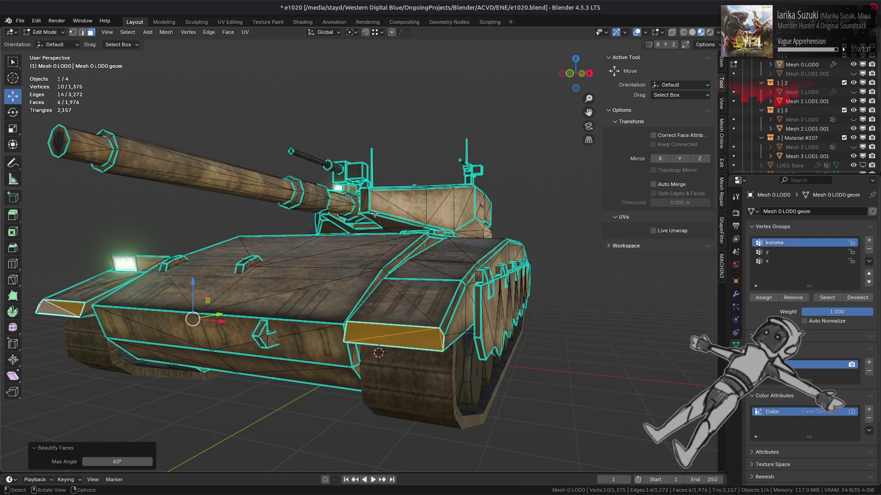
Deselect and check the retriangulated shading in Object Mode, then return to Edit Mode.
scroll(up, 3)
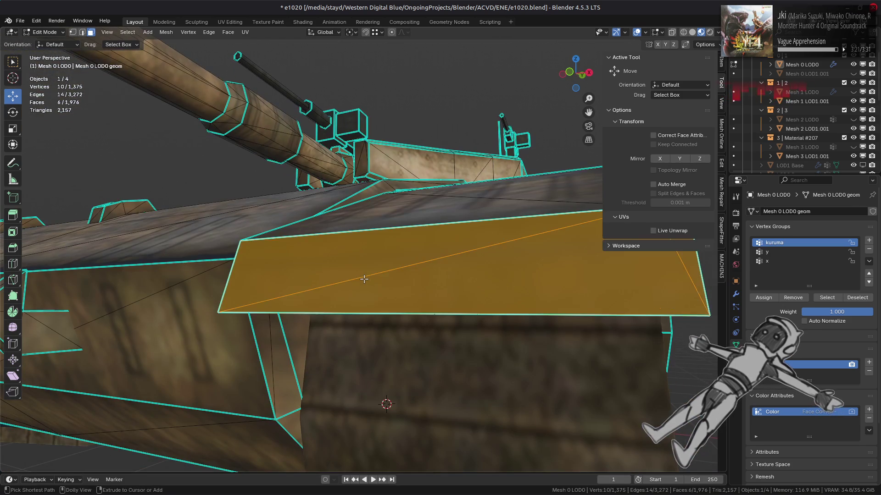
key(alt+a)
key(Tab)
scroll(down, 3)
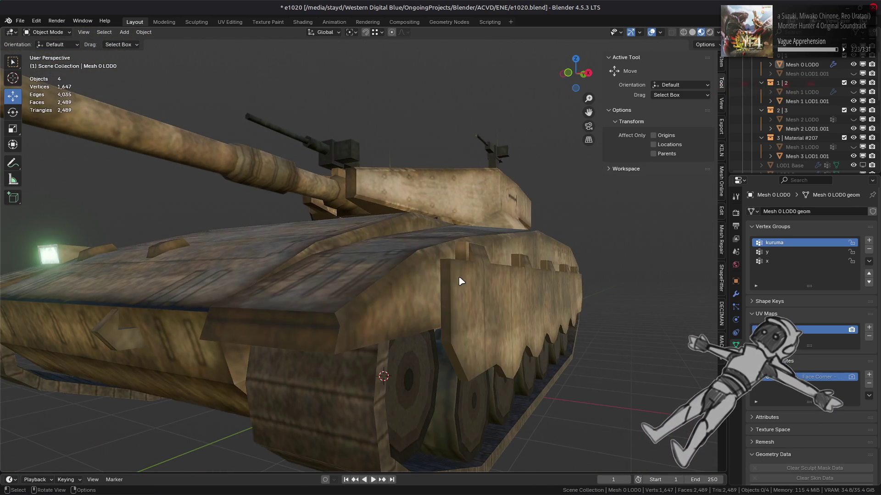
key(Tab)
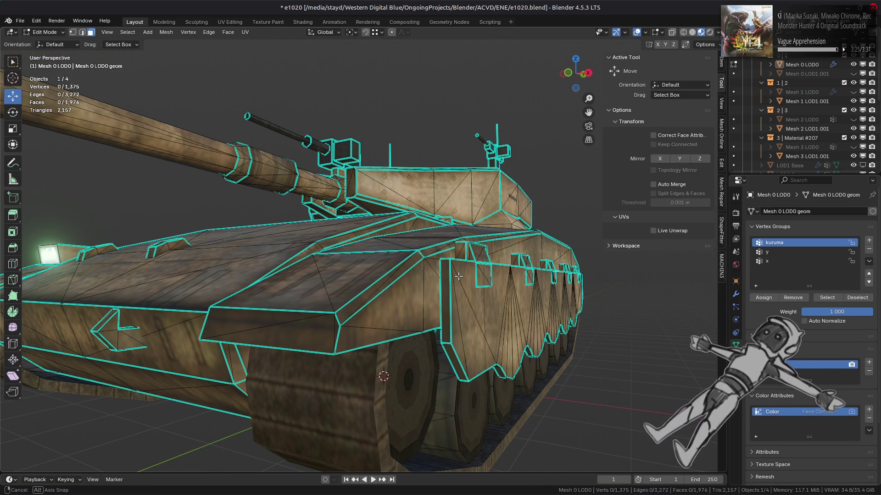
drag(458, 276, 458, 264)
scroll(up, 3)
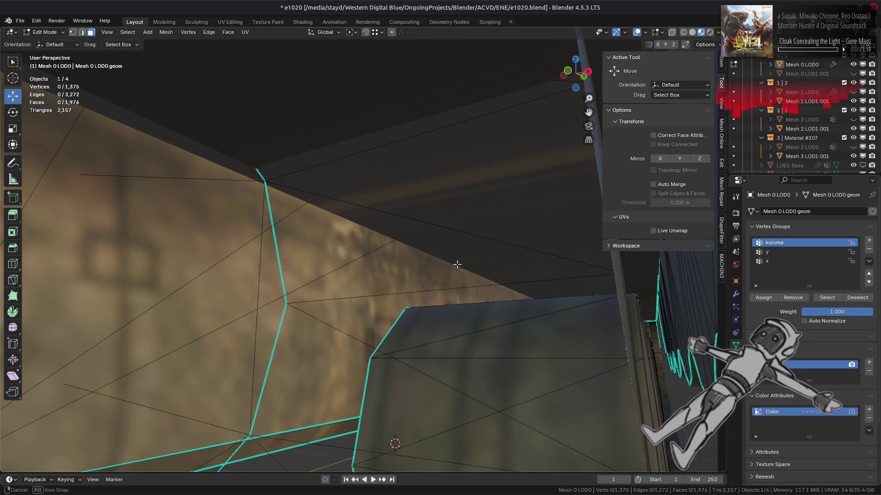
scroll(down, 3)
drag(456, 264, 407, 258)
key(Tab)
key(Tab)
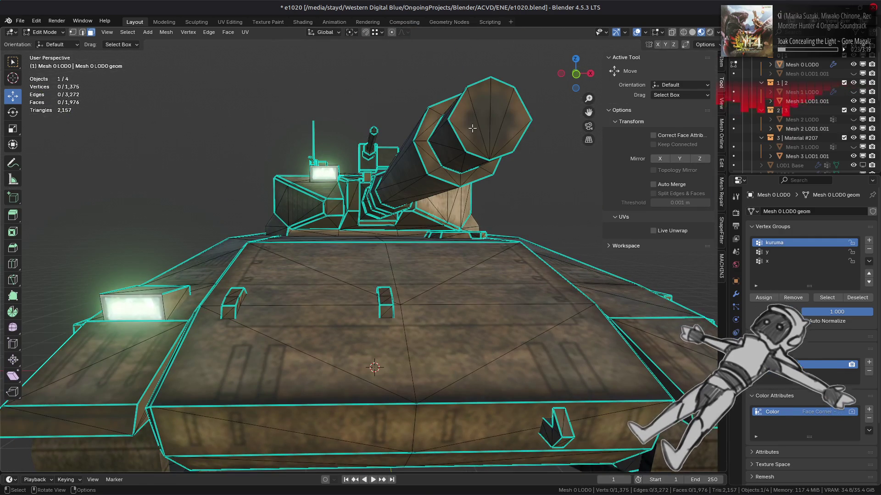
click(472, 129)
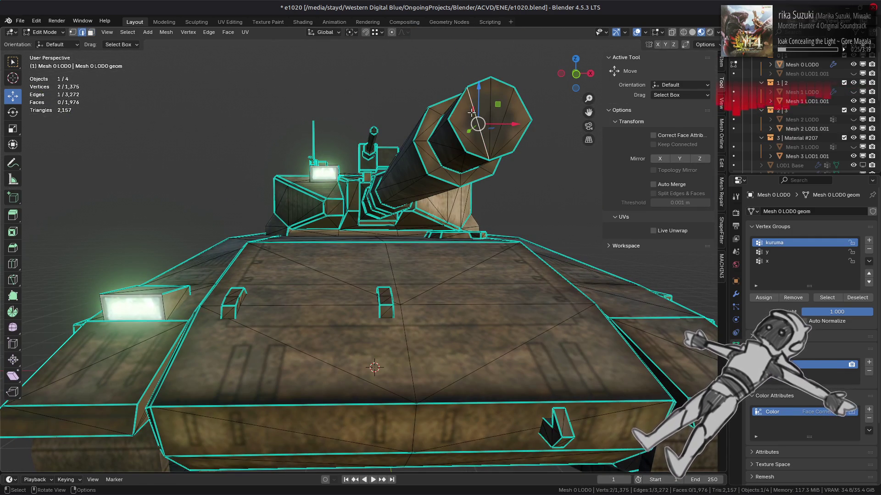
click(481, 107)
key(ctrl+f)
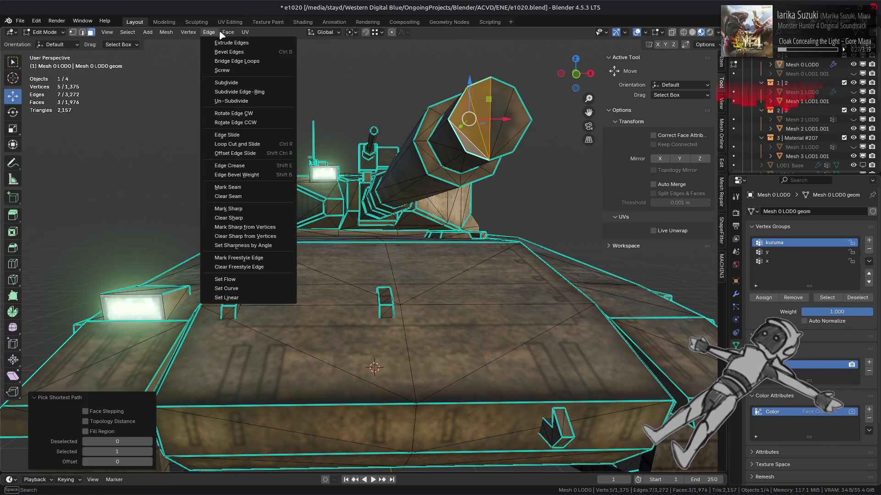
click(262, 112)
key(ctrl+z)
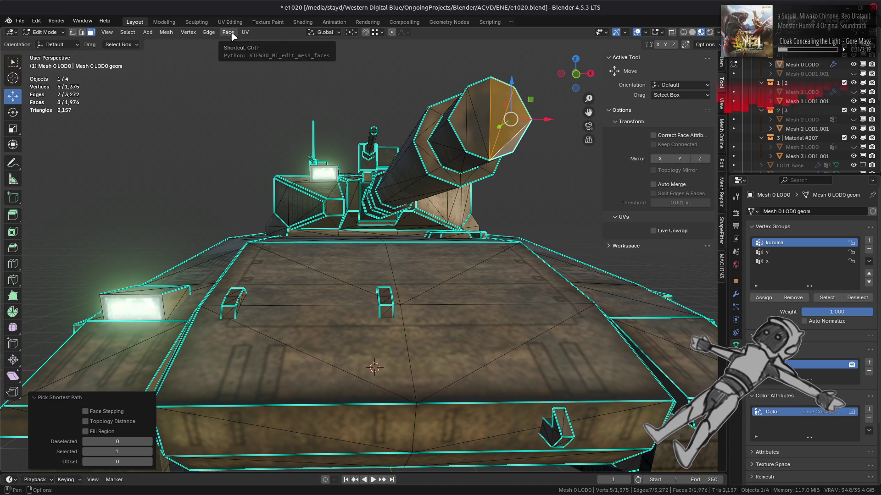
click(228, 32)
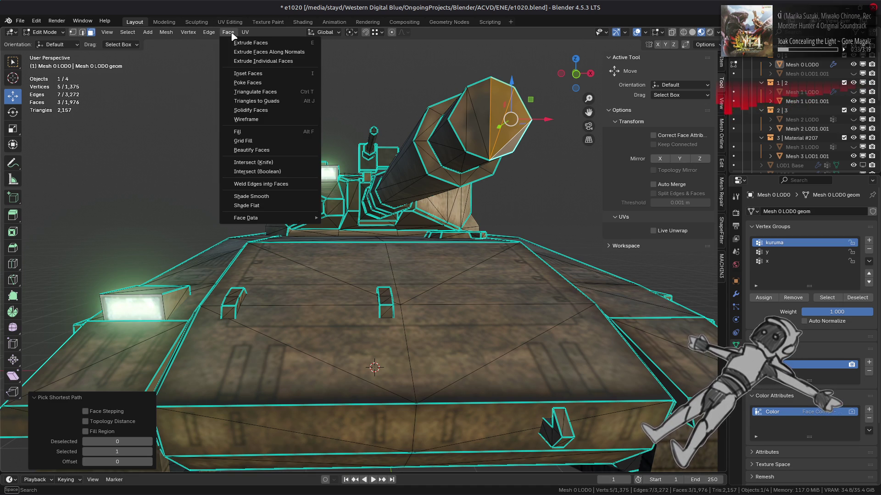
mouse_move(166, 32)
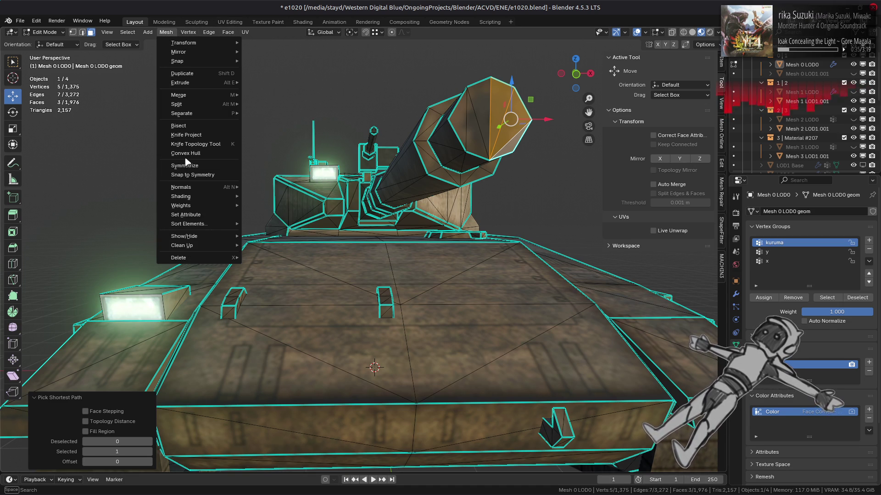
mouse_move(197, 245)
click(283, 280)
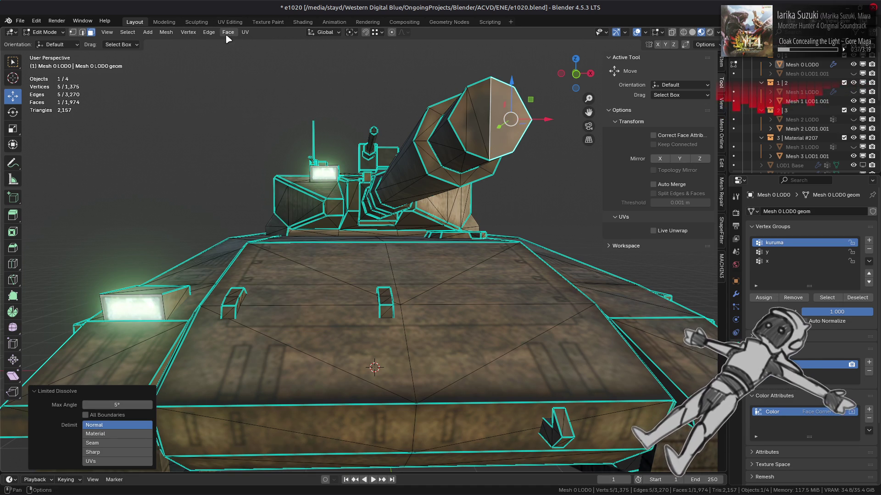
click(228, 33)
click(247, 94)
click(110, 461)
click(110, 479)
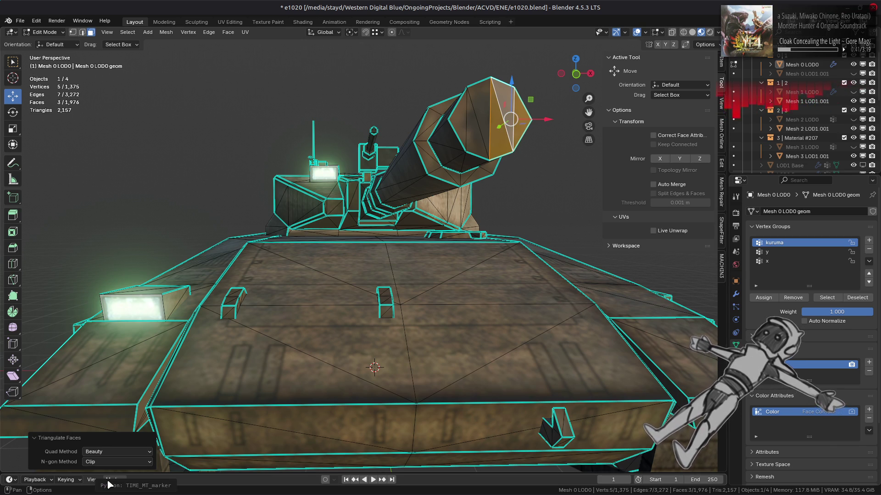
key(1)
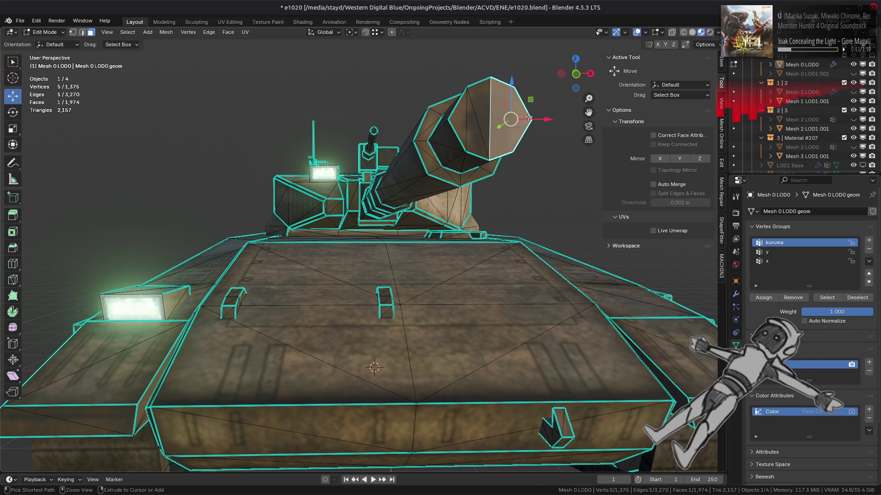
click(491, 77)
click(527, 115)
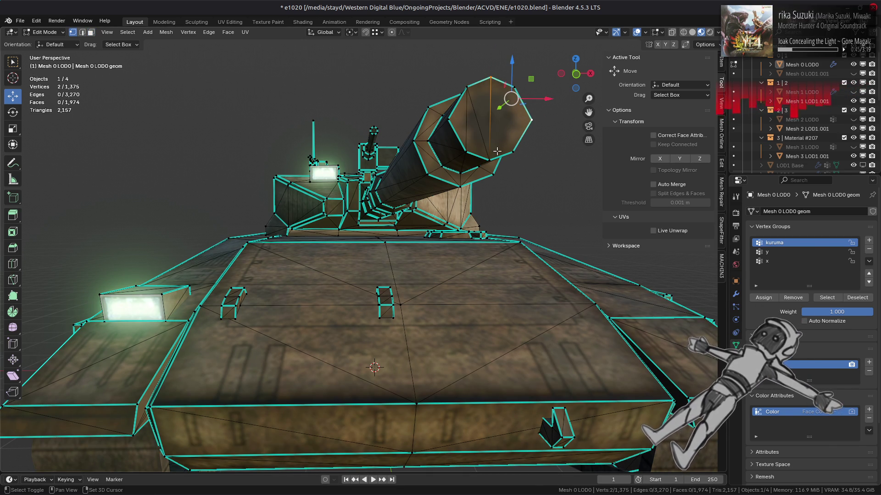
click(496, 152)
key(2)
click(478, 122)
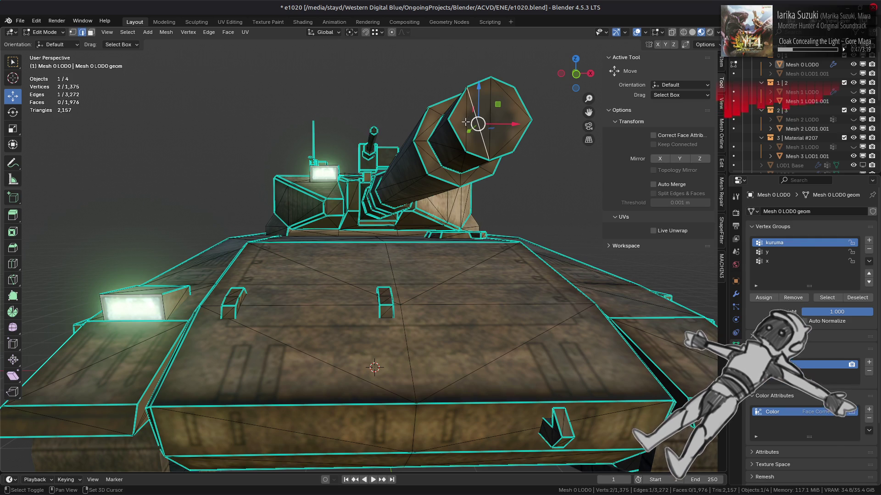
right_click(404, 432)
click(405, 438)
key(1)
key(ctrl+z)
key(ctrl+z)
key(ctrl+z)
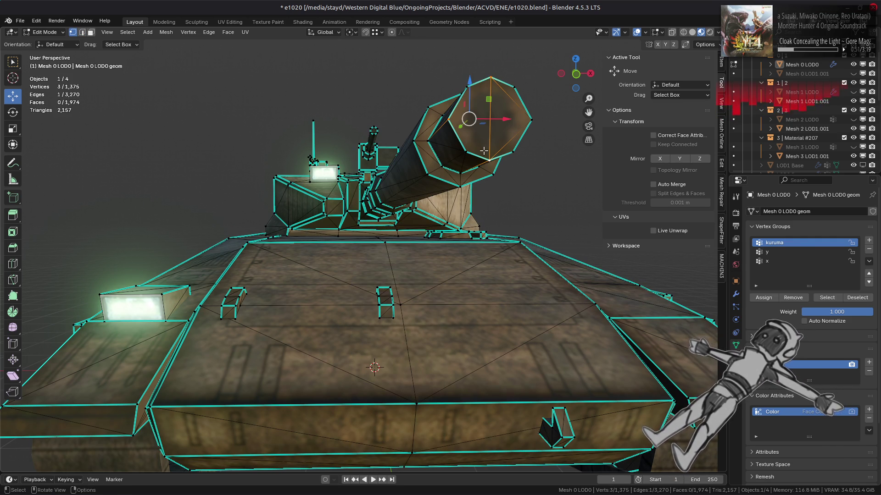
drag(421, 151, 415, 171)
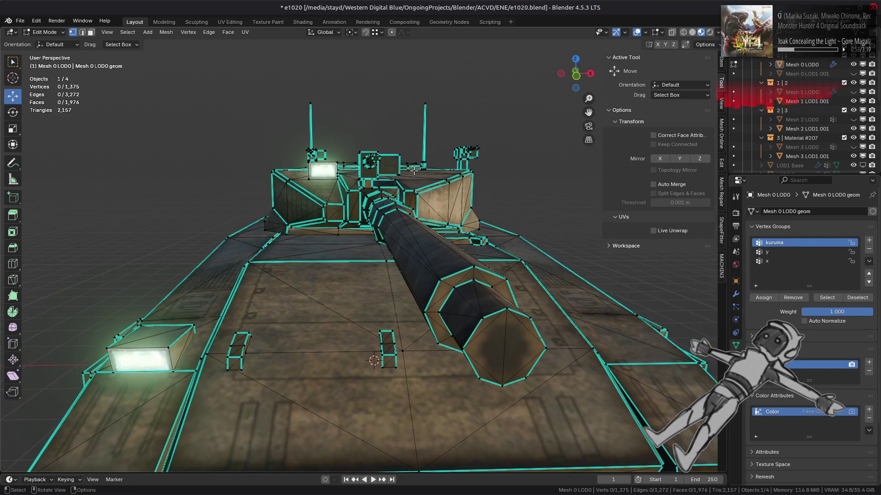
Select the barrel-tip muzzle faces and split them off the barrel.
key(3)
click(504, 347)
click(504, 349)
key(q)
click(496, 347)
key(ctrl+KP_Add)
right_click(462, 343)
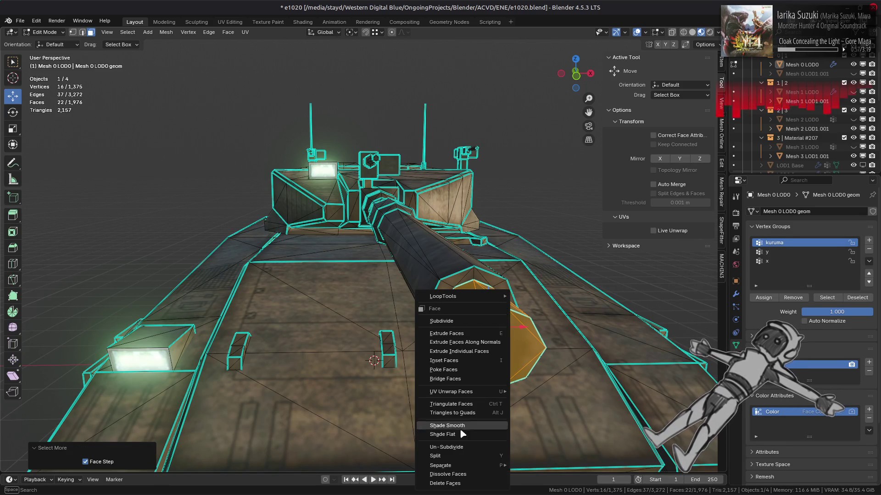
click(458, 457)
key(alt+a)
Fill the muzzle edge loop with a face and connect its top and bottom vertices.
key(2)
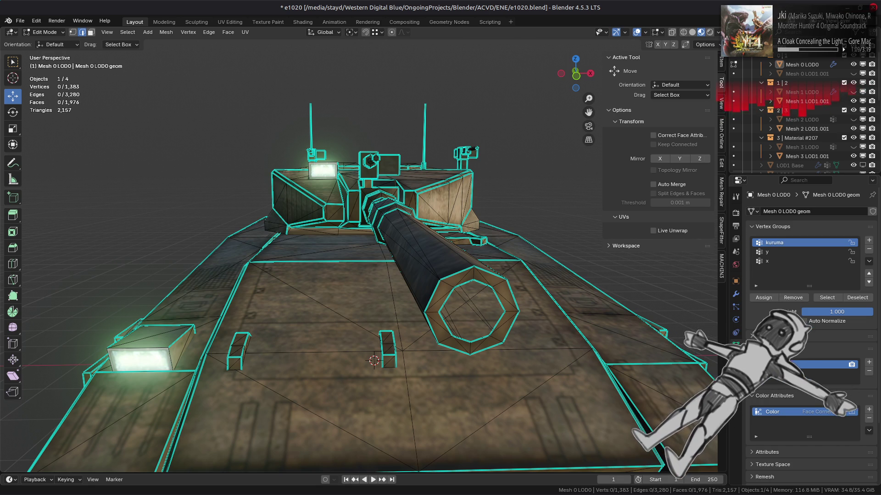
drag(525, 350, 511, 346)
click(484, 324)
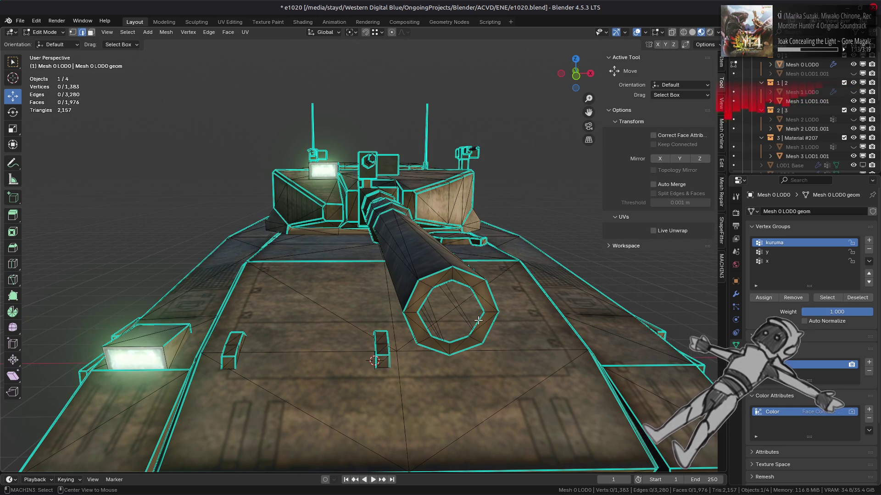
click(484, 324)
key(f)
key(1)
key(alt+a)
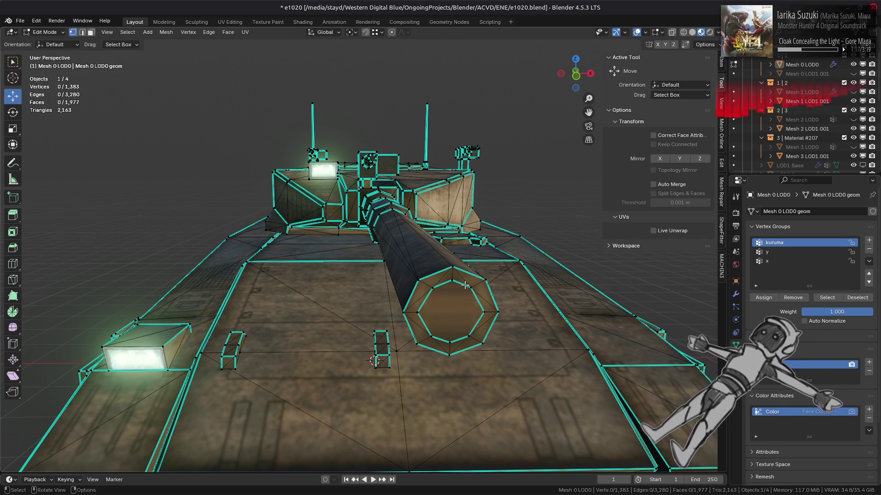
click(453, 281)
click(450, 342)
key(j)
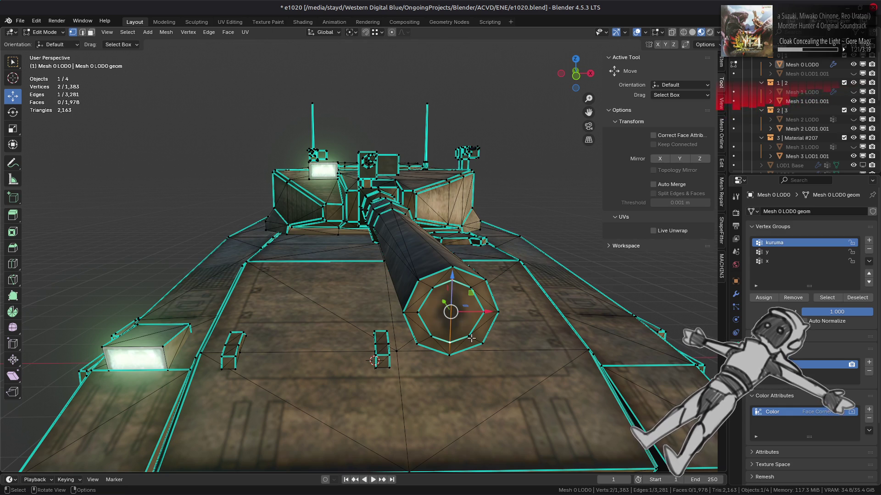
Dissolve the extra vertices around the muzzle rim.
click(469, 336)
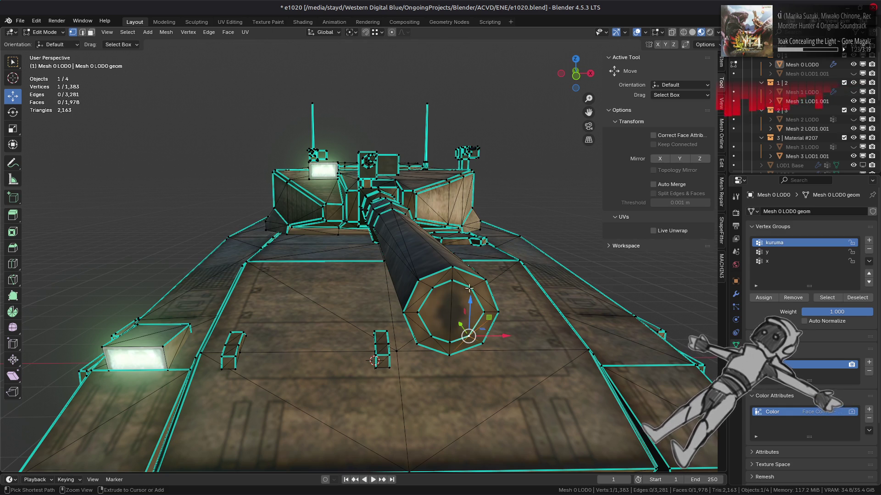
key(ctrl+x)
right_click(367, 338)
click(368, 351)
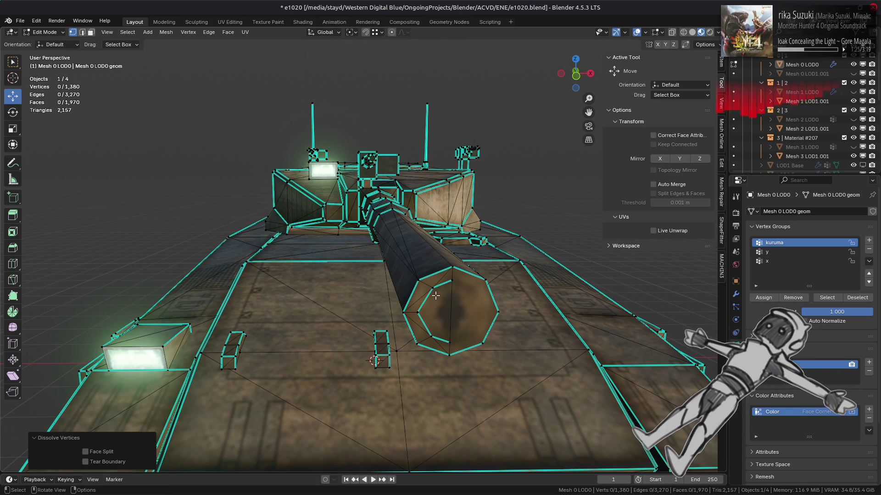
click(435, 288)
right_click(330, 356)
click(330, 355)
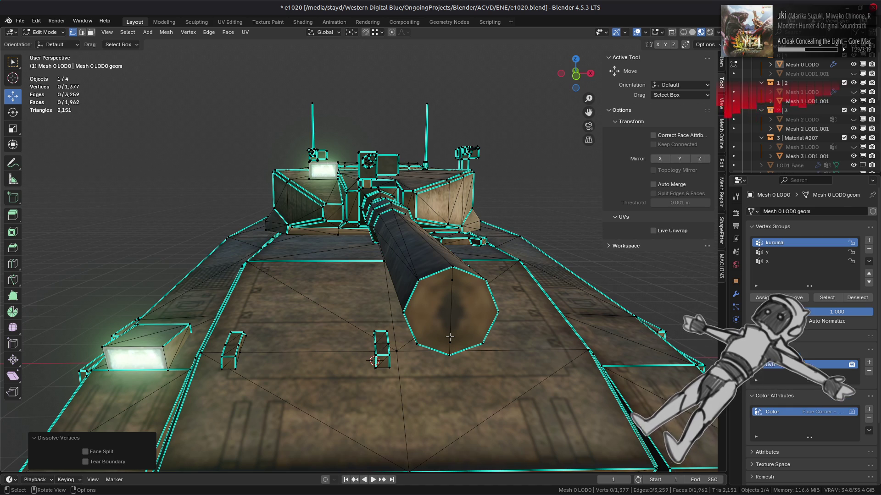
click(449, 338)
right_click(359, 342)
click(358, 341)
right_click(362, 347)
click(362, 347)
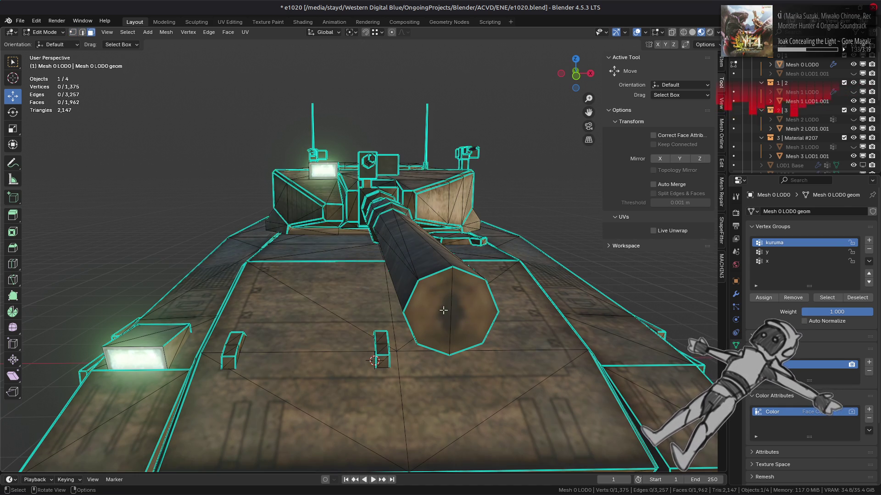
Cut edges across the muzzle cap by joining its top, side and bottom vertices.
click(452, 267)
click(405, 312)
click(494, 321)
key(j)
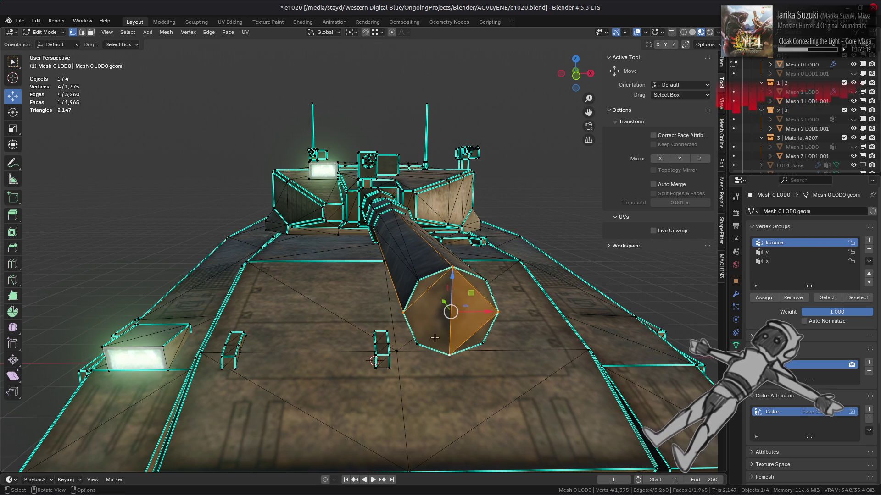
click(404, 313)
click(449, 354)
key(j)
key(alt+a)
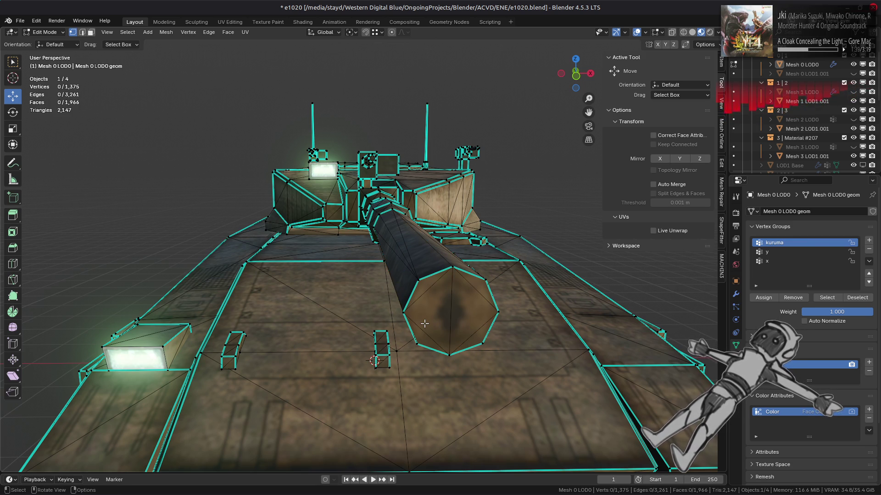
key(3)
click(426, 323)
key(g)
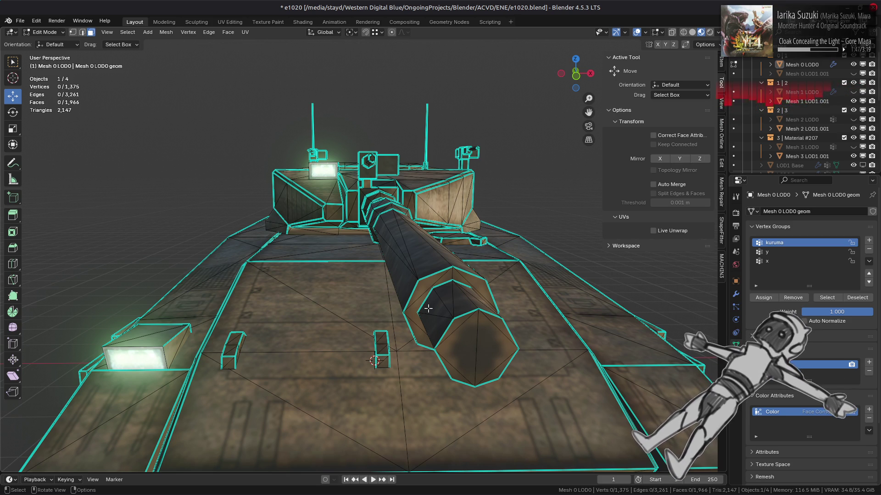
drag(421, 303, 340, 256)
scroll(up, 3)
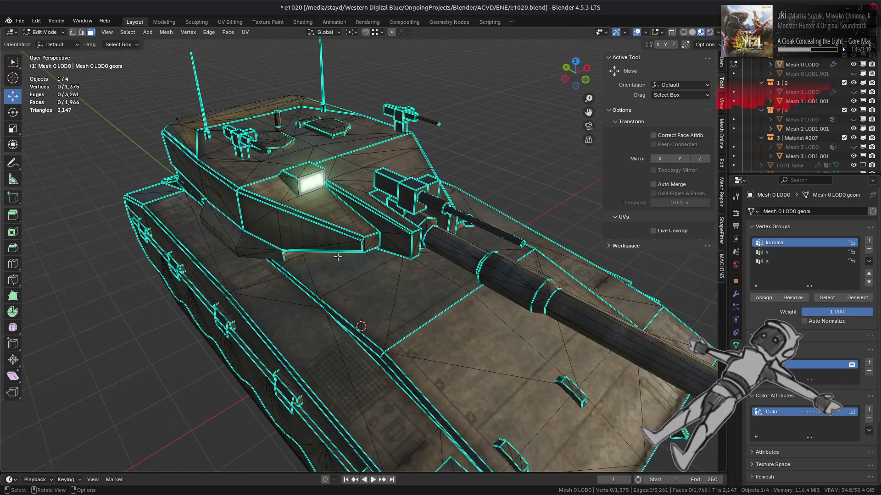
drag(386, 261, 321, 247)
scroll(up, 3)
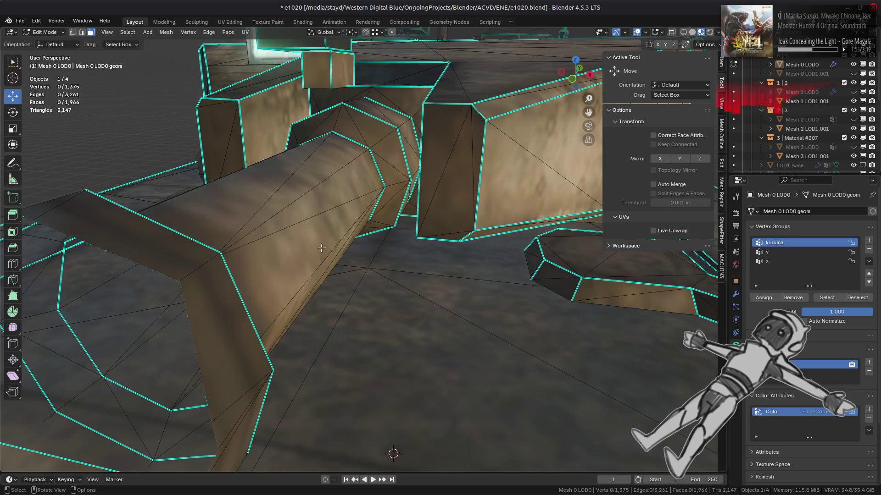
scroll(down, 3)
drag(342, 261, 313, 308)
scroll(down, 3)
scroll(up, 3)
key(a)
scroll(down, 3)
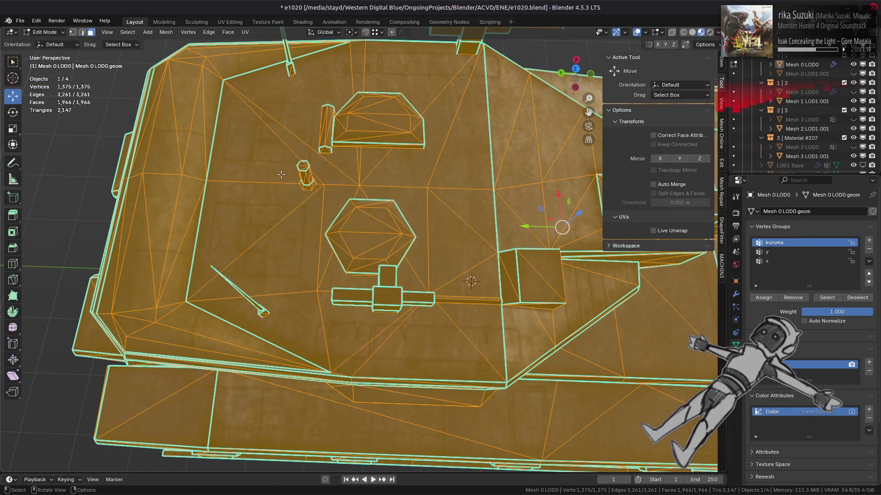
Beautify the turret roof's flat faces outside the hexagon, comparing before and after.
click(272, 149)
key(F3)
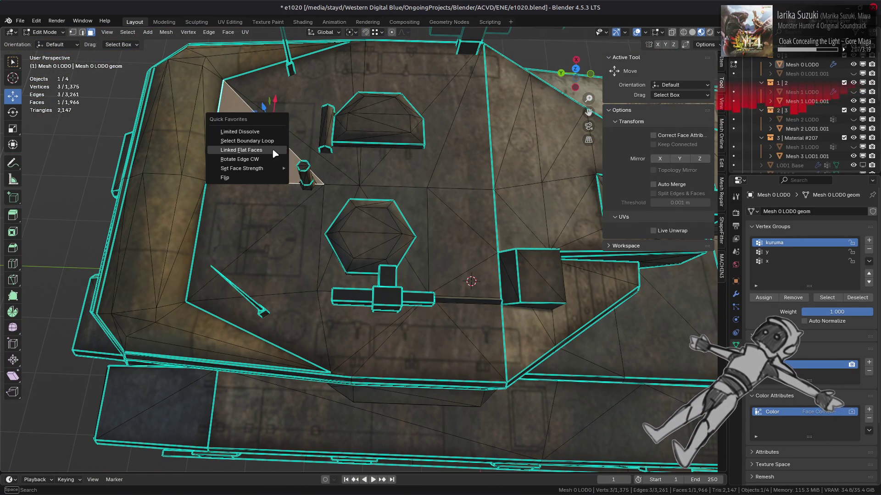
key(Return)
click(339, 201)
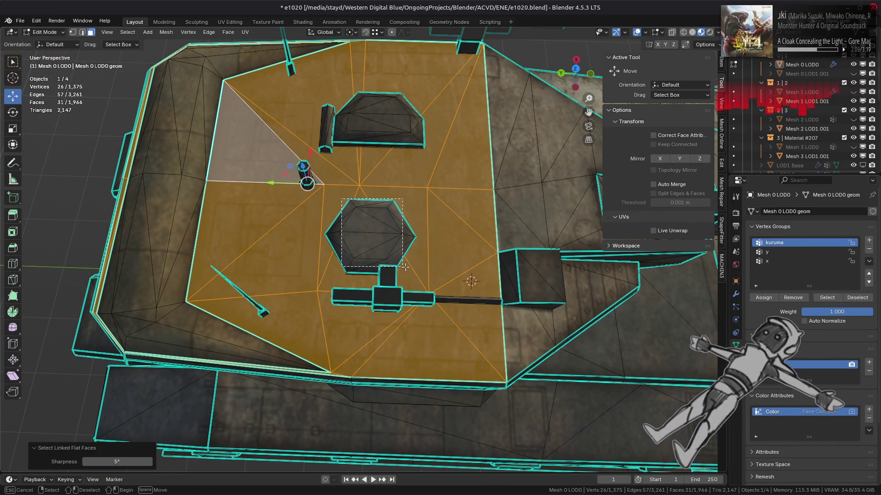
click(339, 200)
click(228, 37)
click(274, 150)
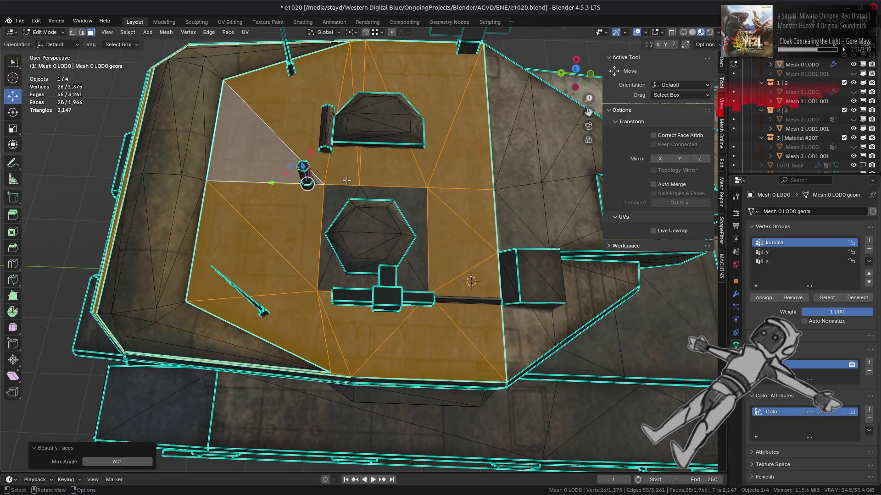
key(ctrl+z)
key(ctrl+shift+z)
key(ctrl+z)
key(ctrl+shift+z)
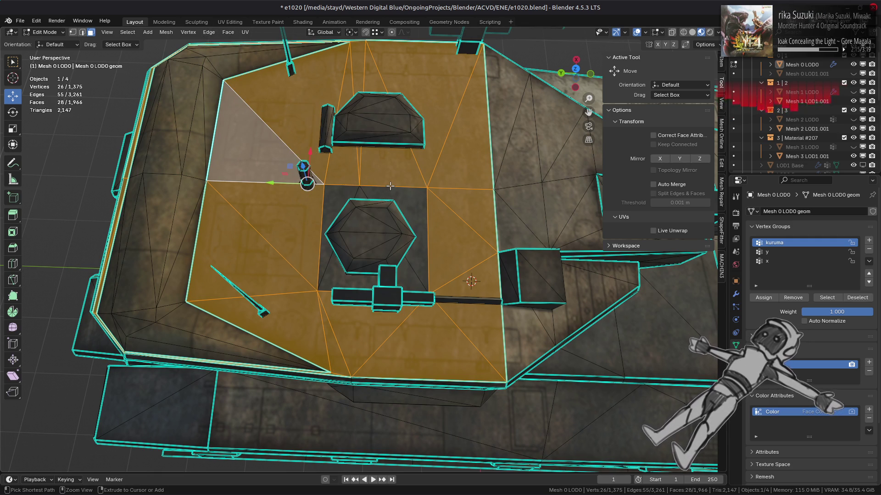
key(ctrl+z)
key(ctrl+shift+z)
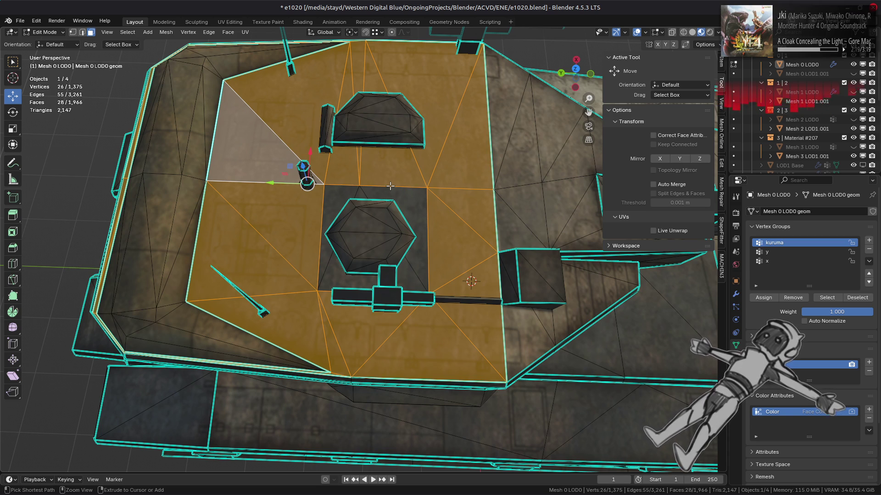
Grow a selection over the turret's sloped rim band and beautify its faces.
drag(391, 186, 148, 297)
click(441, 412)
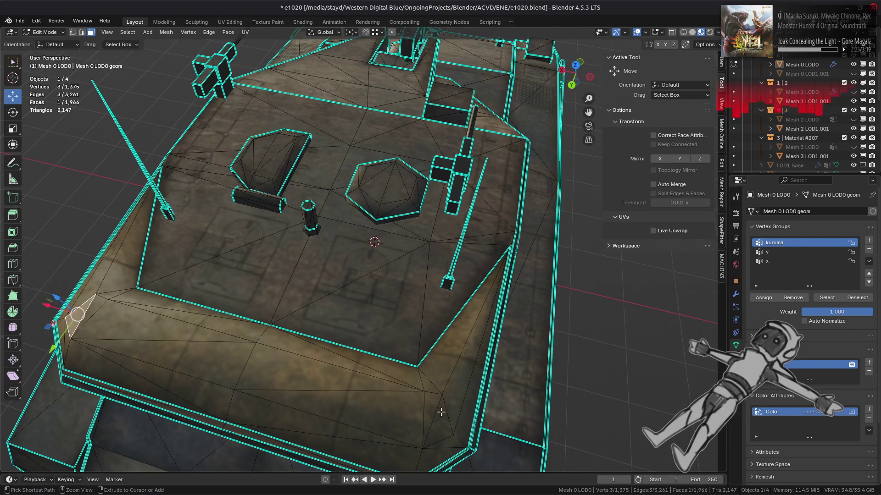
key(ctrl+KP_Add)
key(ctrl+KP_Add)
click(228, 32)
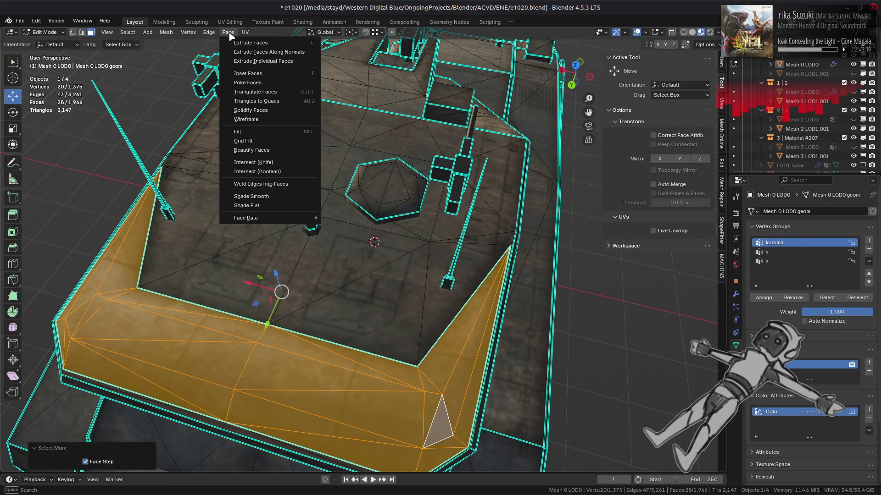
click(267, 152)
drag(252, 348, 285, 347)
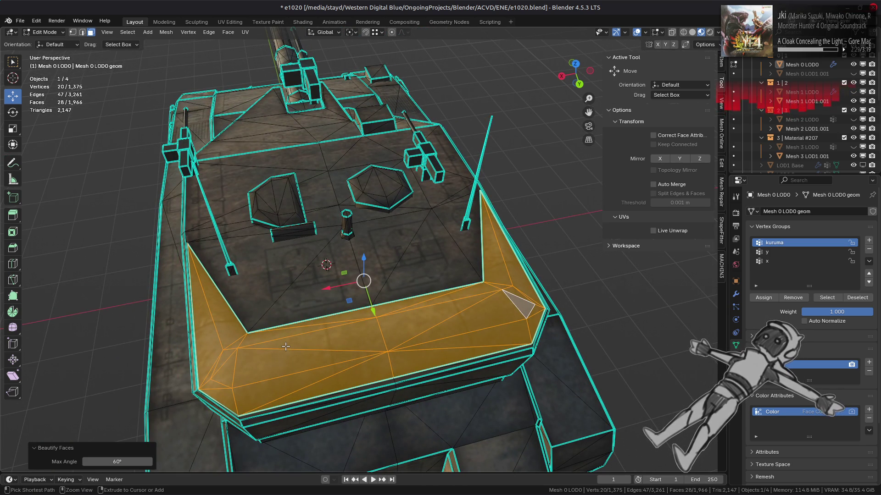
drag(117, 462, 137, 461)
Beautify the box-selected front rim faces at 60° max angle and switch to Solid shading.
drag(156, 272, 250, 297)
drag(250, 297, 330, 170)
key(ctrl+f)
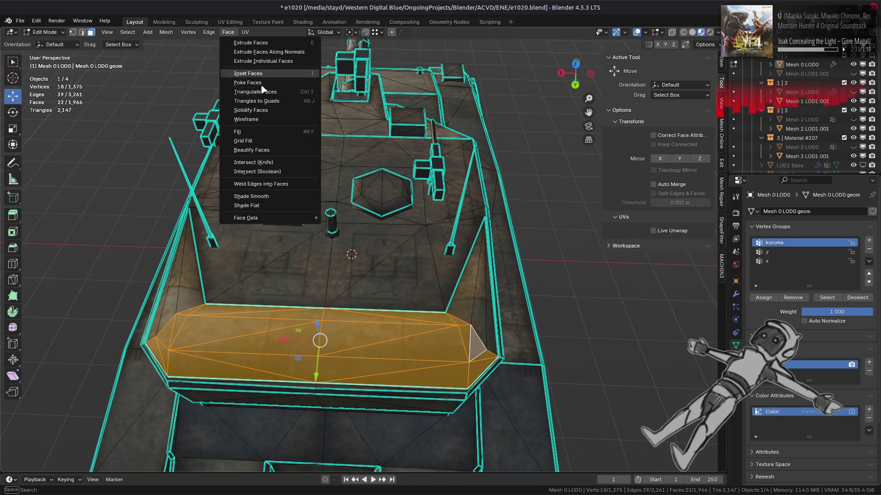
click(273, 152)
key(ctrl+z)
key(ctrl+z)
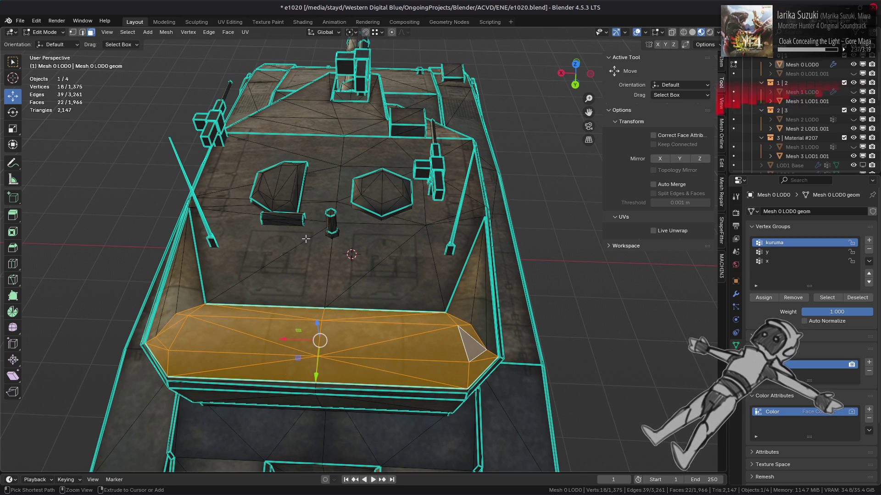
click(692, 33)
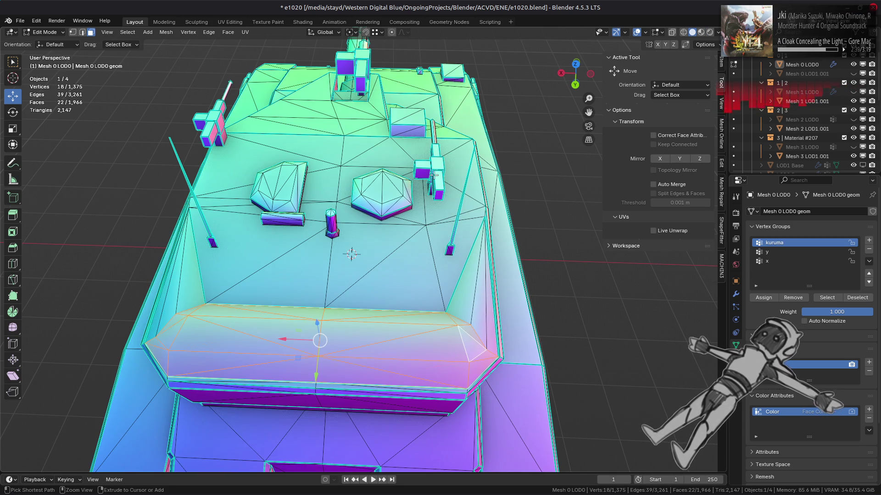
Reapply the rim retriangulation and clear the face selection.
key(ctrl+z)
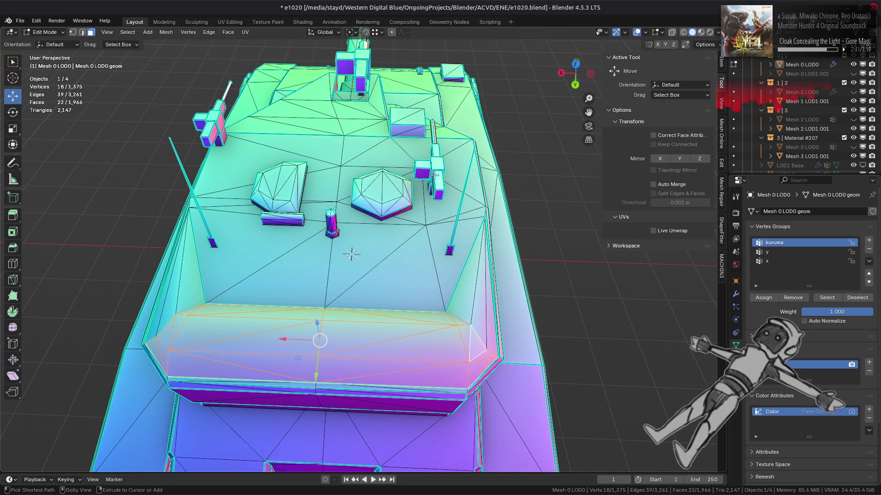
key(Tab)
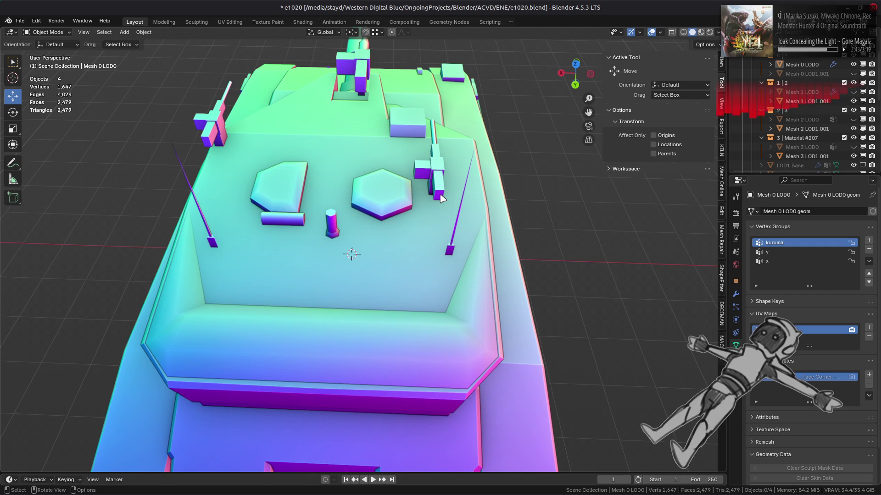
key(Tab)
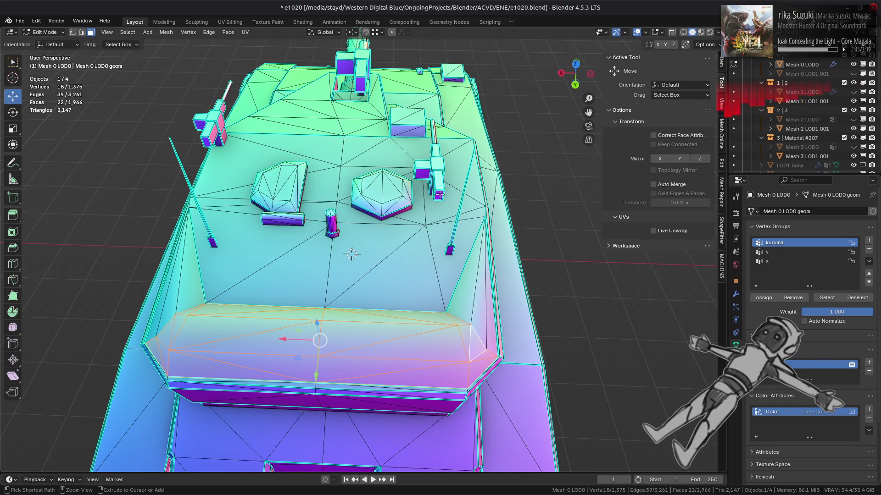
key(alt+a)
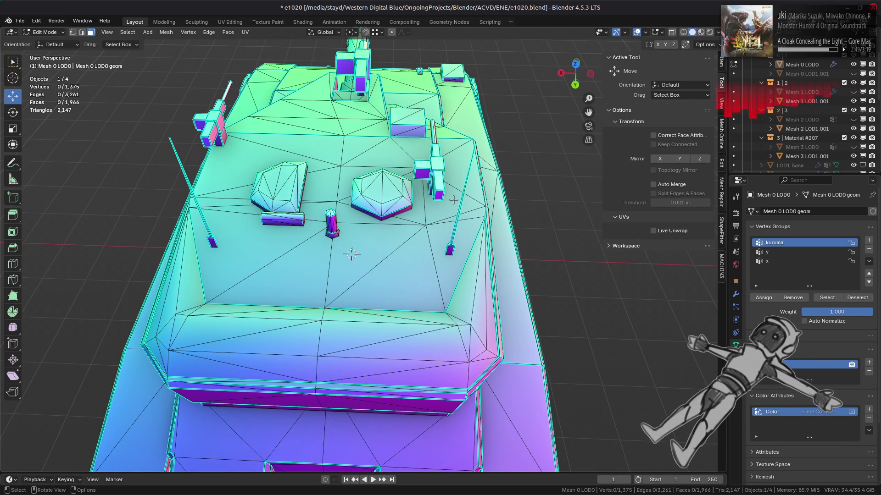
Return to Object Mode in Material Preview shading and save e1020.blend.
key(Tab)
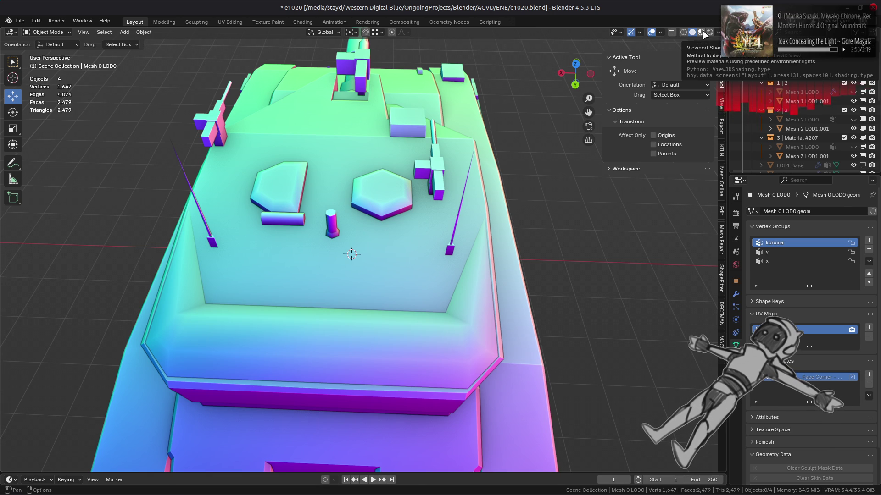
click(701, 32)
key(ctrl+s)
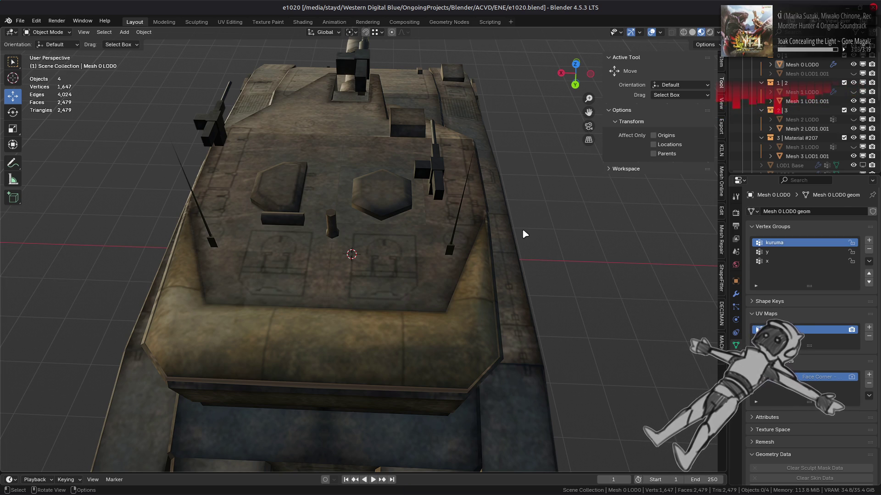
Inspect the tank mesh from a low side view in Edit Mode, then save e1020.blend.
drag(304, 240, 352, 306)
key(Tab)
key(Tab)
key(Tab)
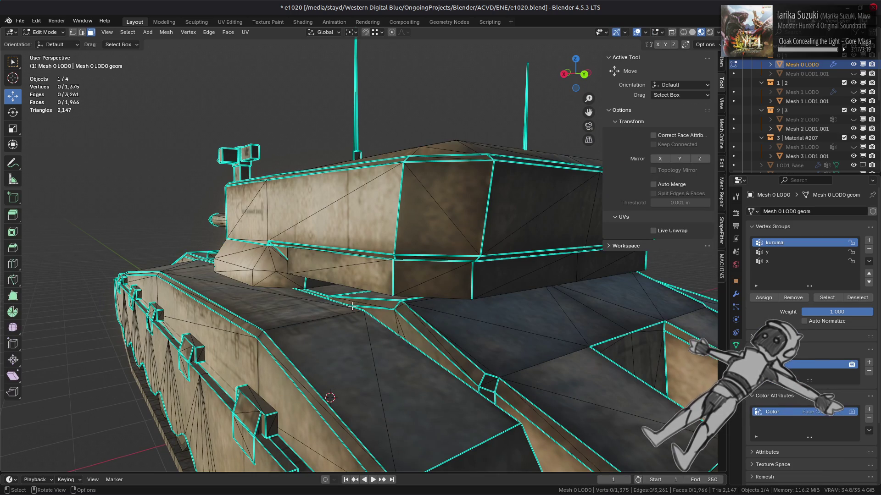
drag(411, 309, 428, 295)
key(Tab)
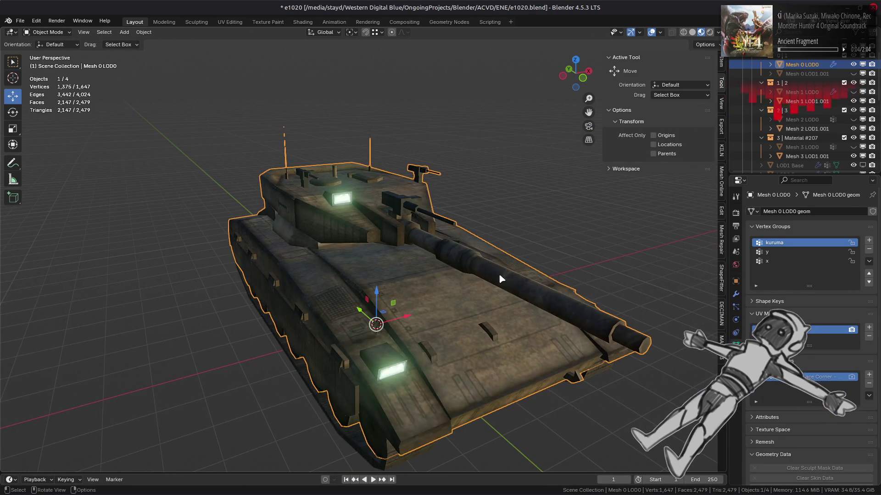
key(ctrl+s)
Hide Mesh 0 LOD0, show Mesh 0 LOD1.001, and make LOD1.001 the active object.
scroll(up, 3)
drag(477, 282, 454, 280)
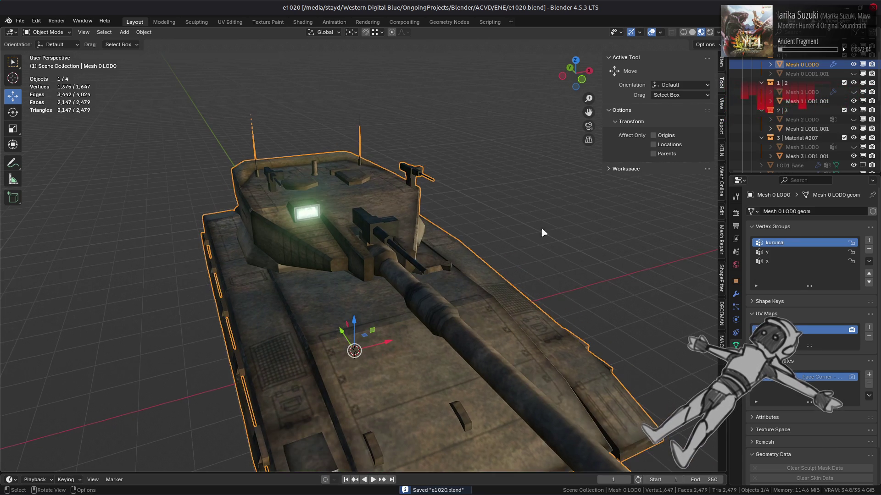
click(853, 65)
click(853, 74)
click(807, 74)
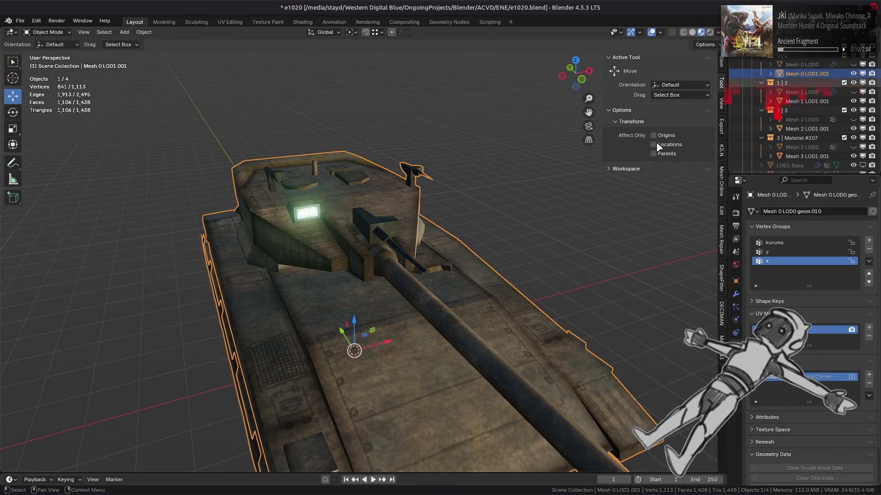
key(Tab)
drag(415, 254, 440, 301)
key(a)
drag(513, 258, 265, 280)
key(Tab)
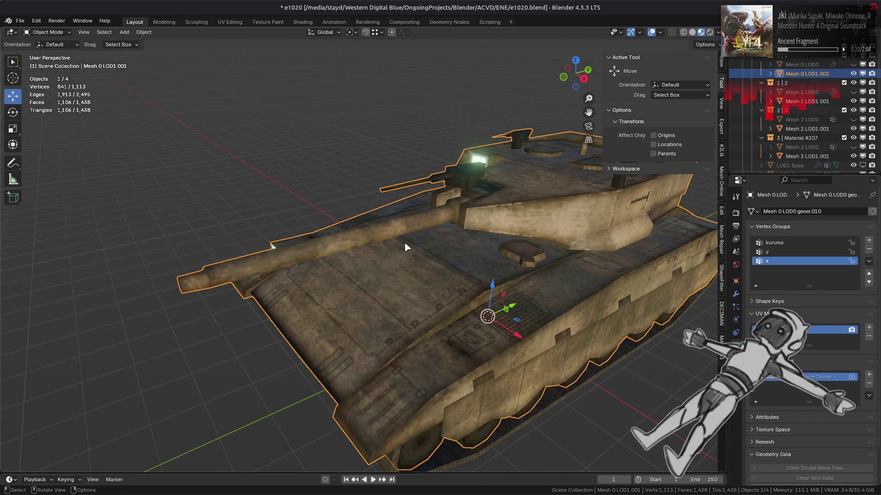
scroll(up, 3)
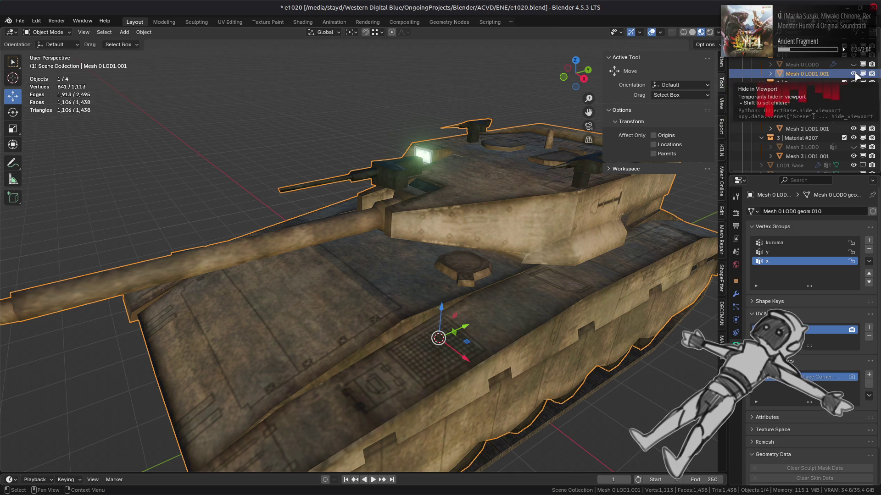
click(856, 76)
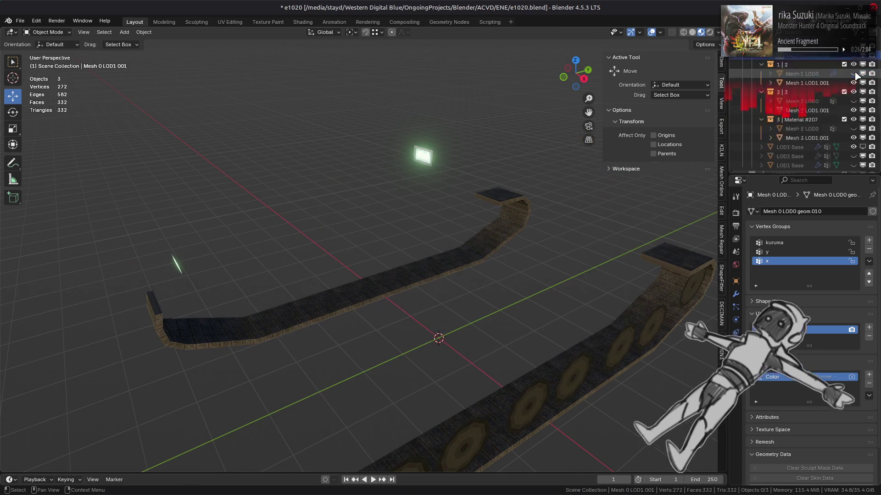
scroll(down, 3)
click(856, 141)
scroll(up, 3)
click(853, 92)
scroll(down, 3)
drag(458, 238, 363, 240)
scroll(up, 3)
click(438, 190)
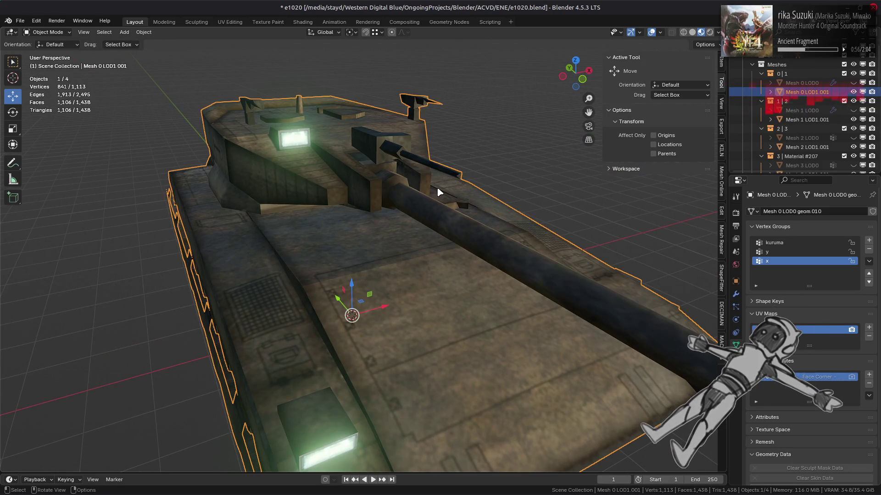
drag(436, 192, 421, 168)
key(Tab)
scroll(up, 3)
key(Tab)
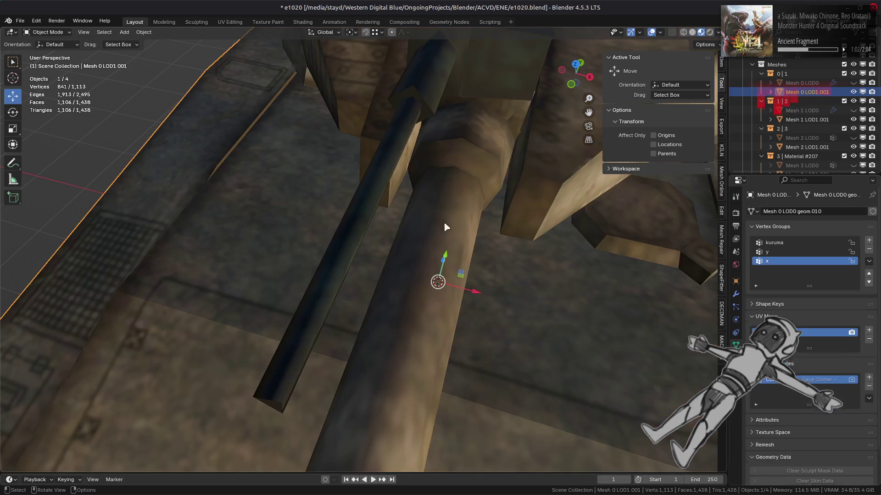
Inspect a single gun barrel face in Edit Mode, then deselect and return to Object Mode.
key(Tab)
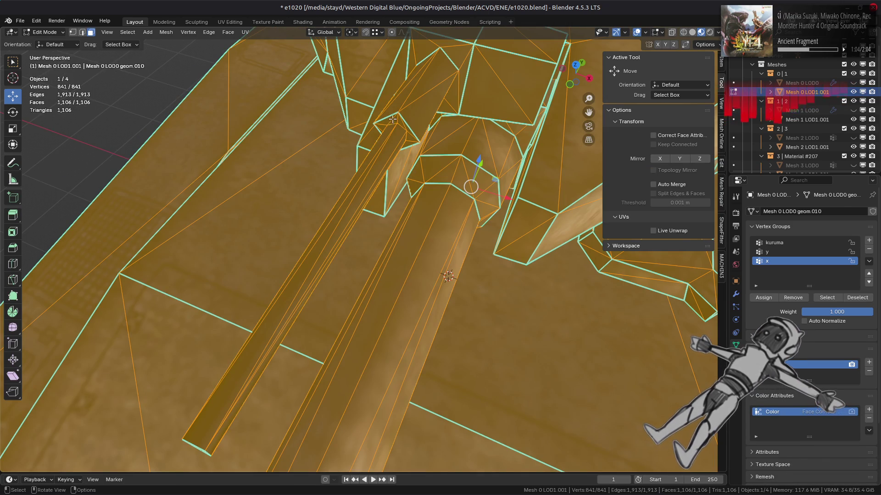
click(393, 119)
drag(393, 119, 417, 219)
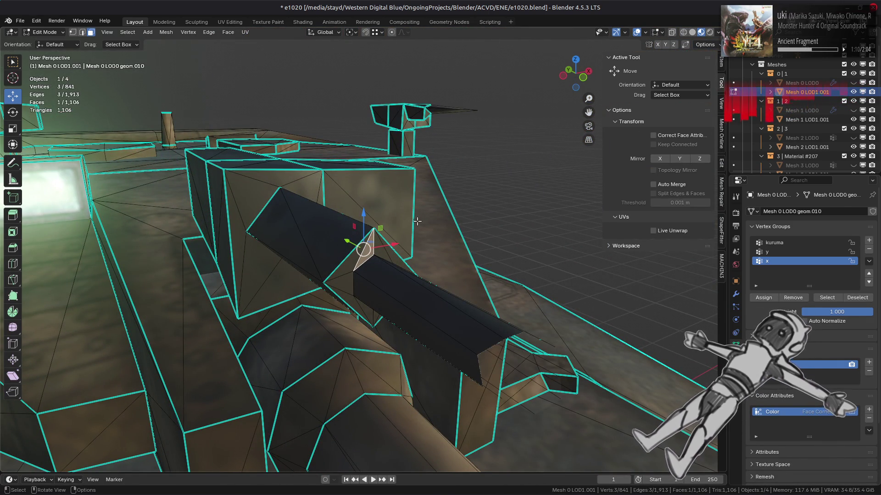
drag(417, 221, 415, 249)
key(alt+a)
key(Tab)
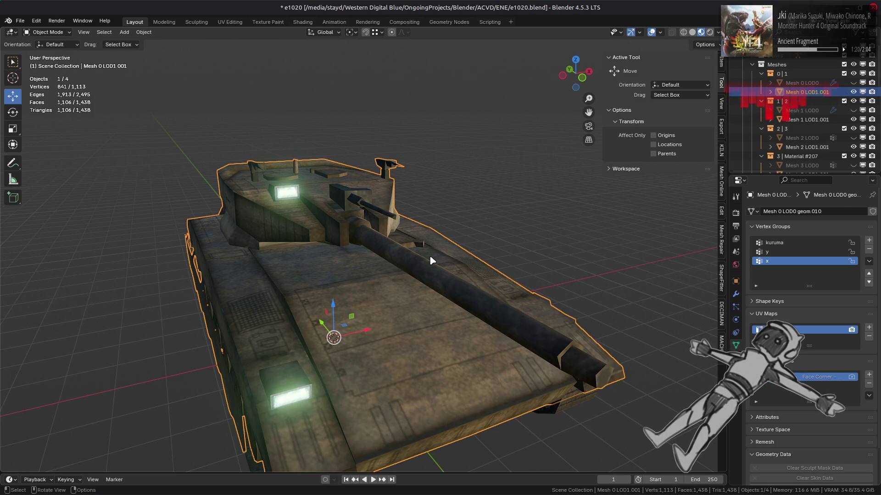
Hide Mesh 0 LOD1.001, show Mesh 0 LOD0 again, and save e1020.blend.
drag(430, 255, 408, 253)
key(alt+a)
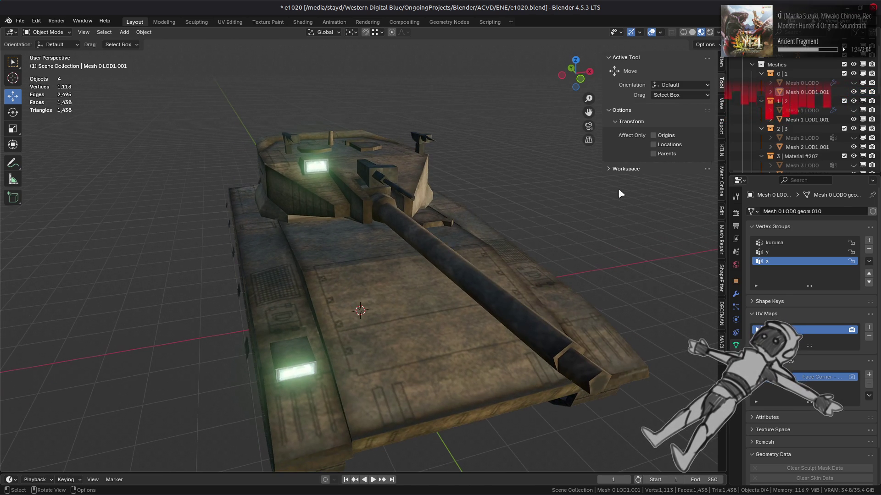
click(854, 92)
click(853, 82)
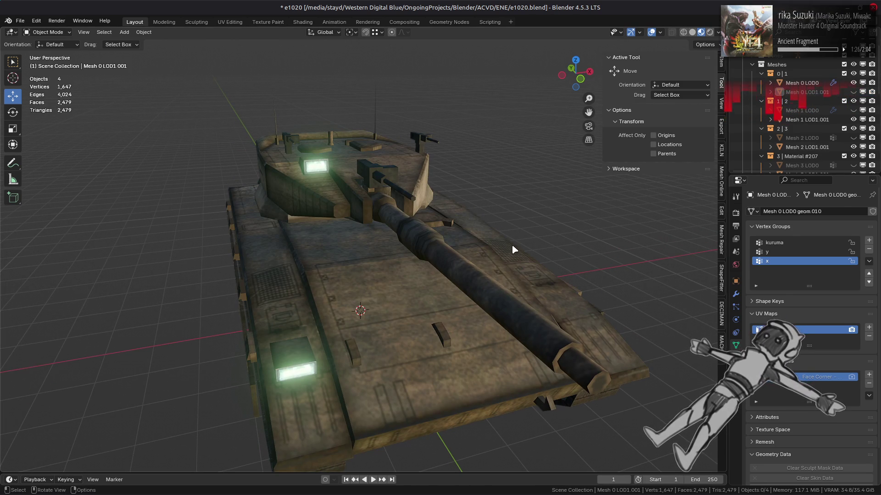
click(459, 263)
click(460, 264)
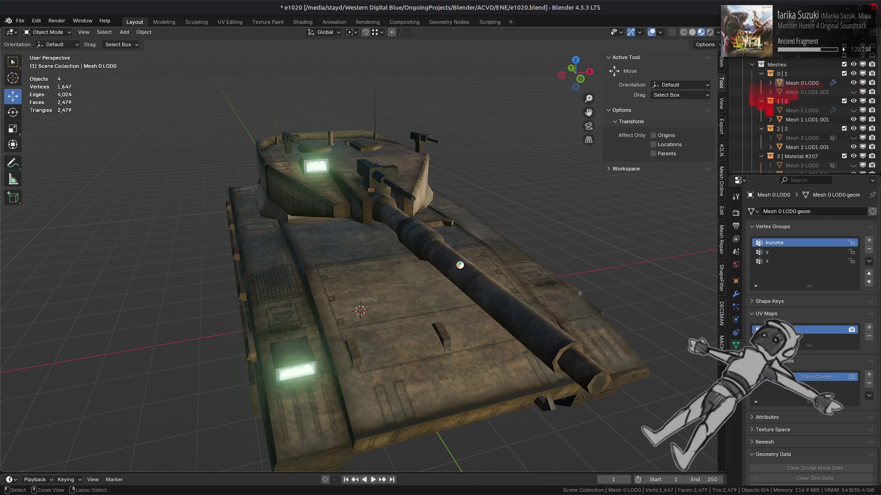
key(ctrl+s)
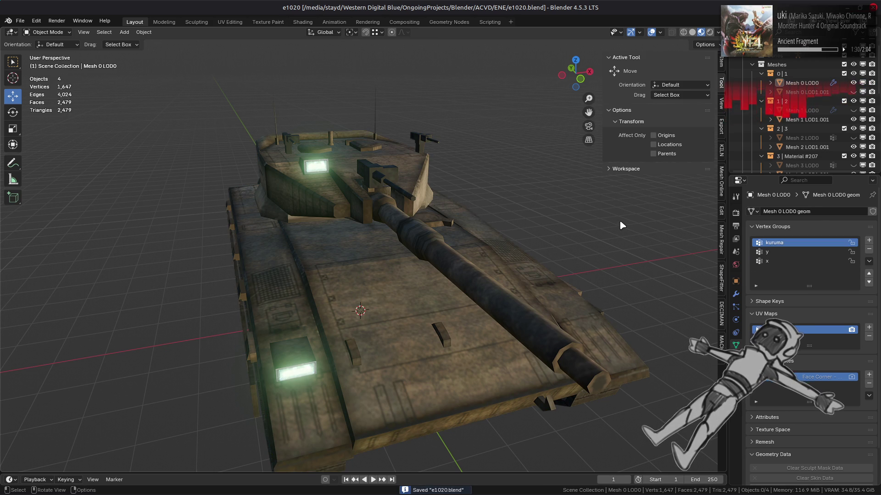
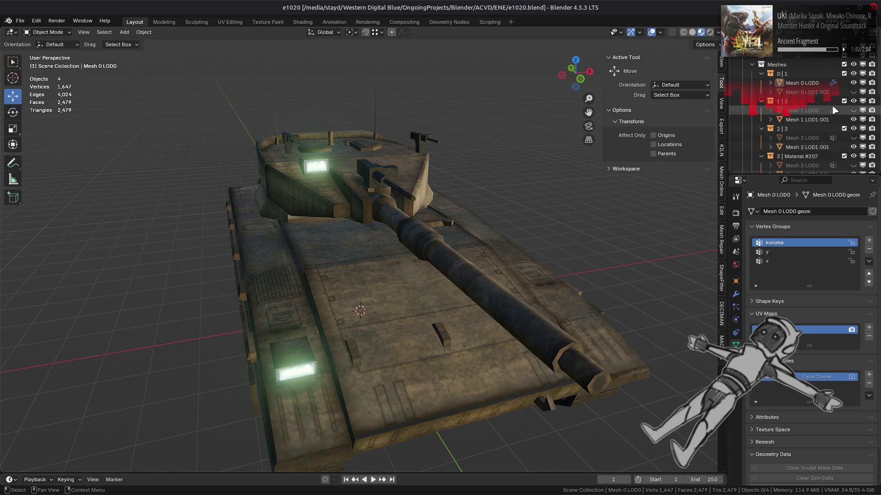
Show Mesh 1 and Mesh 3 LOD0 in the viewport.
scroll(down, 3)
click(854, 146)
click(853, 156)
click(853, 92)
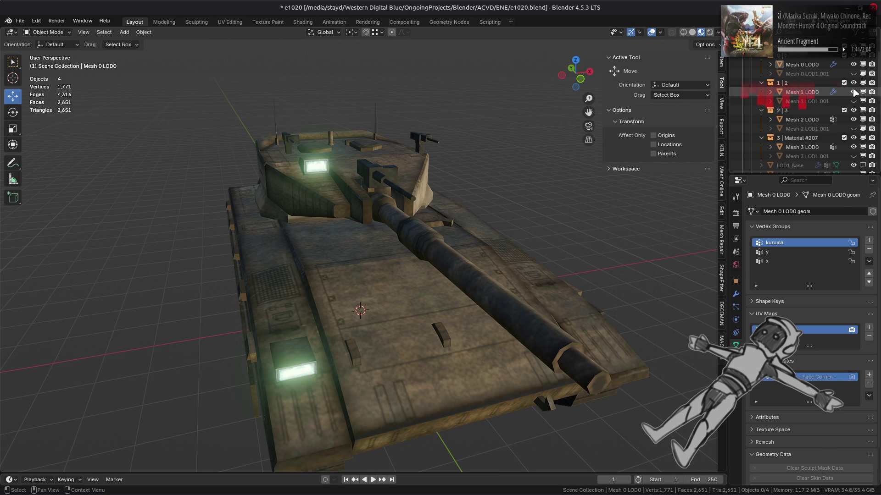
drag(516, 223, 479, 226)
Show Mesh 0–3 LOD1.001, then disable Mesh 1–3 LOD1.001 in viewports.
click(853, 156)
click(853, 128)
click(853, 101)
click(853, 73)
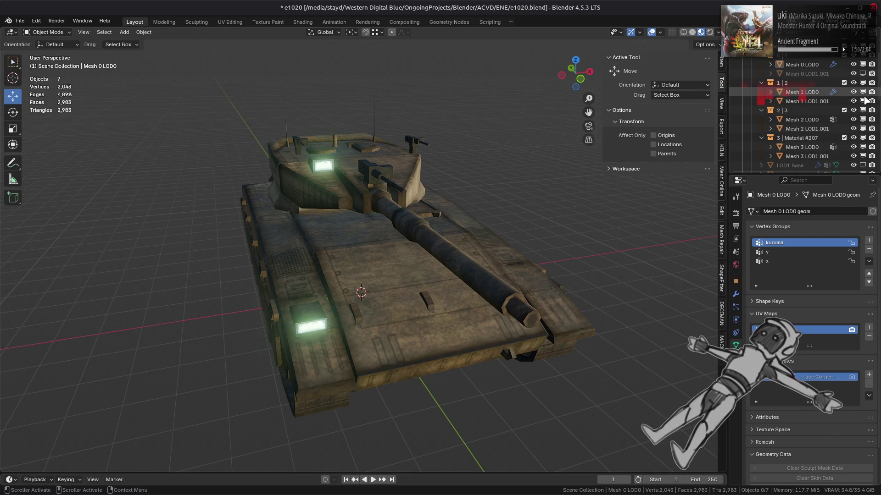
click(864, 100)
click(864, 129)
click(866, 156)
Save the file, make LOD2 Base visible, and select LOD3 Base.
key(ctrl+s)
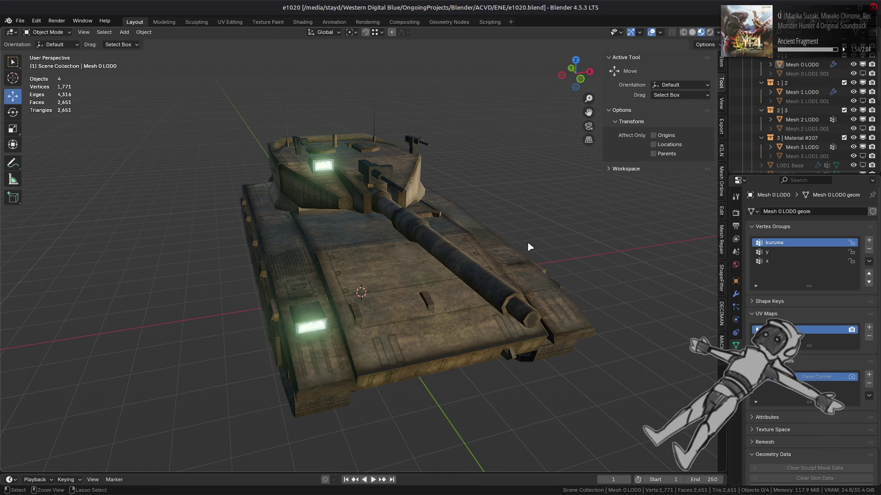
scroll(down, 3)
scroll(down, 3)
click(853, 140)
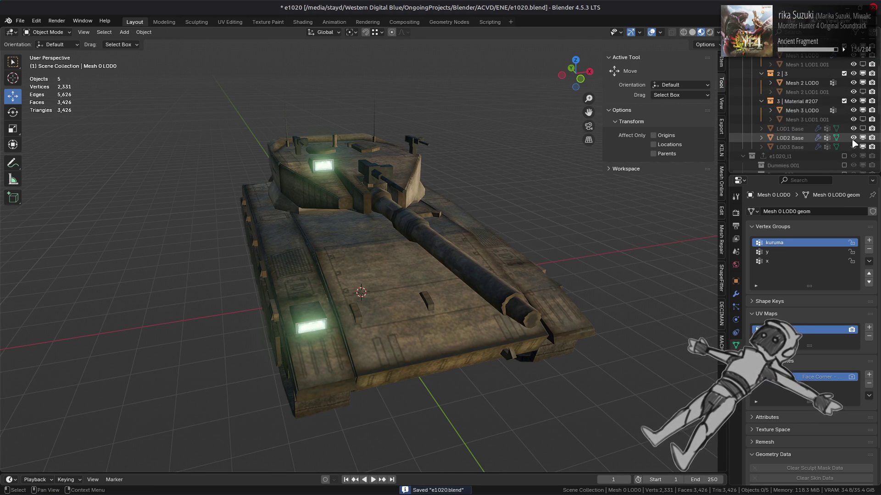
click(799, 147)
Duplicate LOD2 Base in place and apply all modifiers on the copy.
click(789, 137)
key(shift+d)
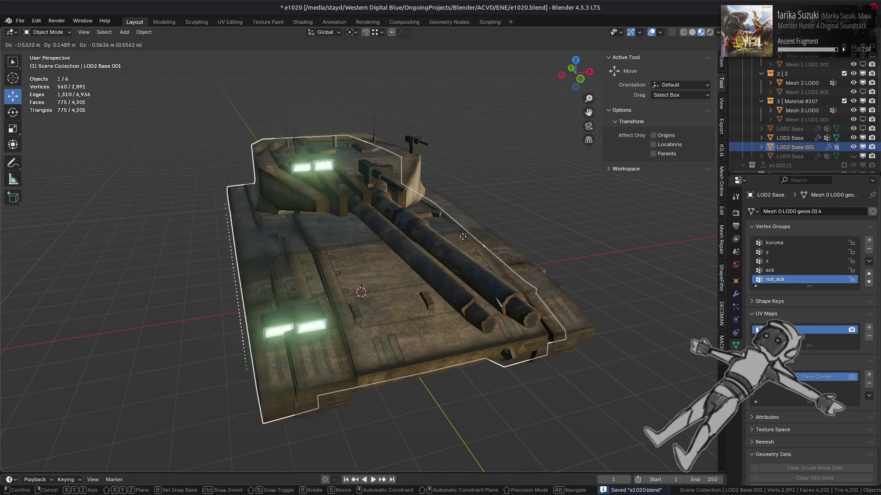
key(Escape)
click(735, 294)
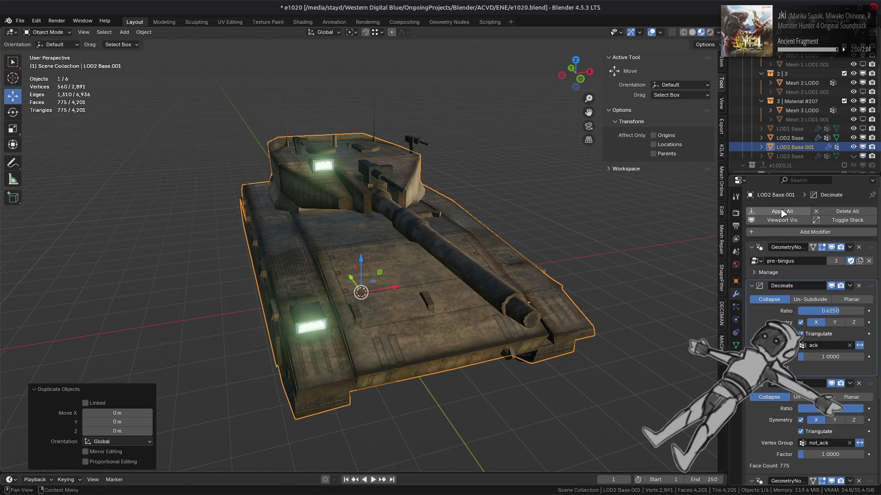
key(ctrl+a)
Delete the copy's not_ack and ack vertex groups.
click(736, 345)
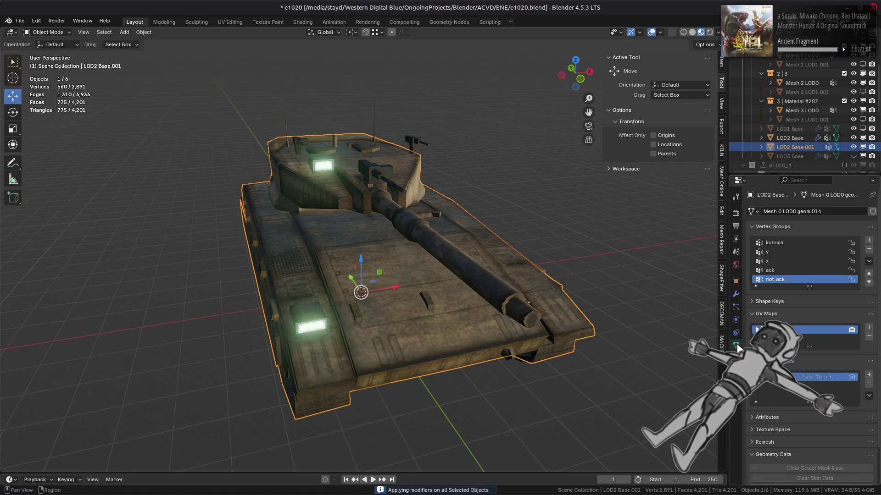
click(869, 249)
click(869, 249)
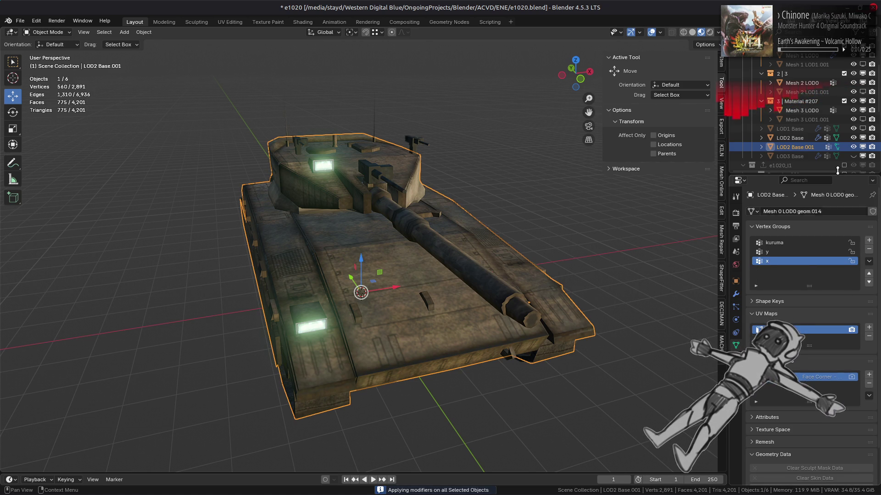
Hide the original LOD2 Base and Mesh 0–3 LOD0, leaving only LOD2 Base.001 visible.
click(863, 138)
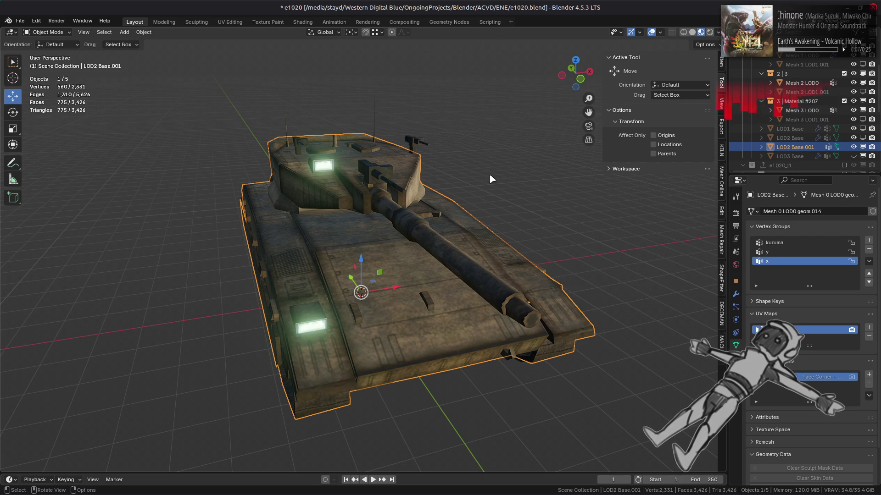
scroll(up, 3)
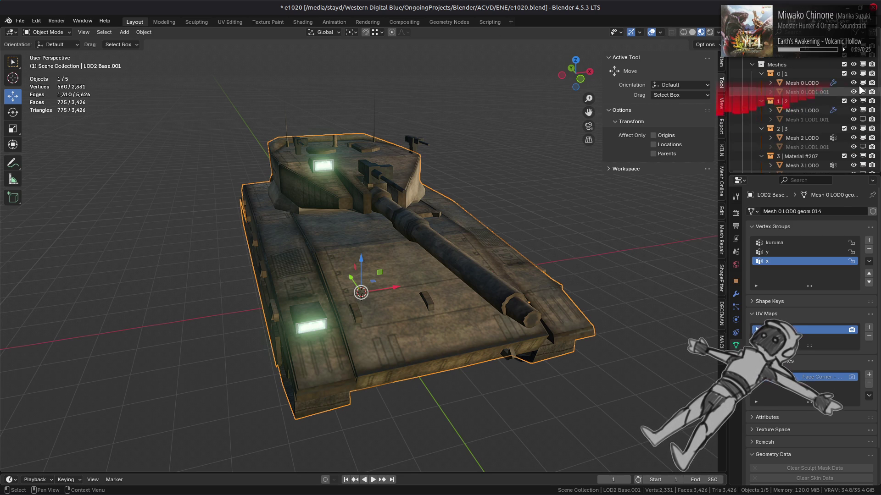
click(855, 84)
click(854, 110)
scroll(down, 3)
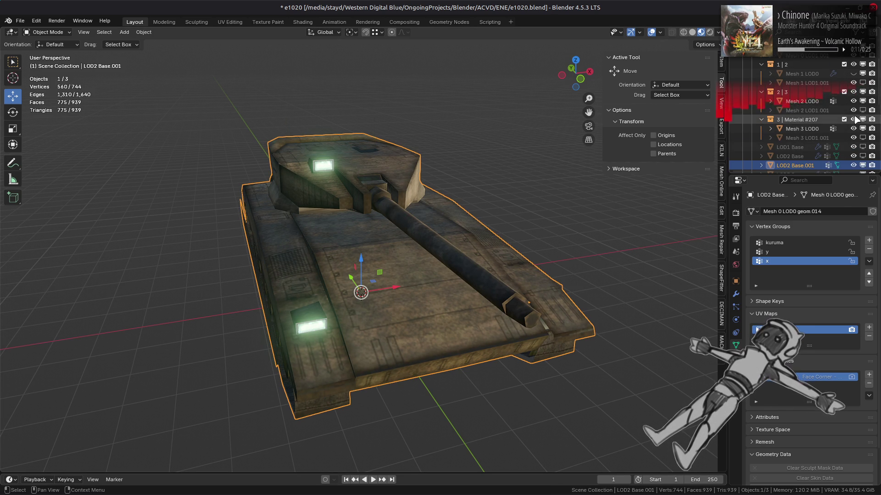
click(854, 101)
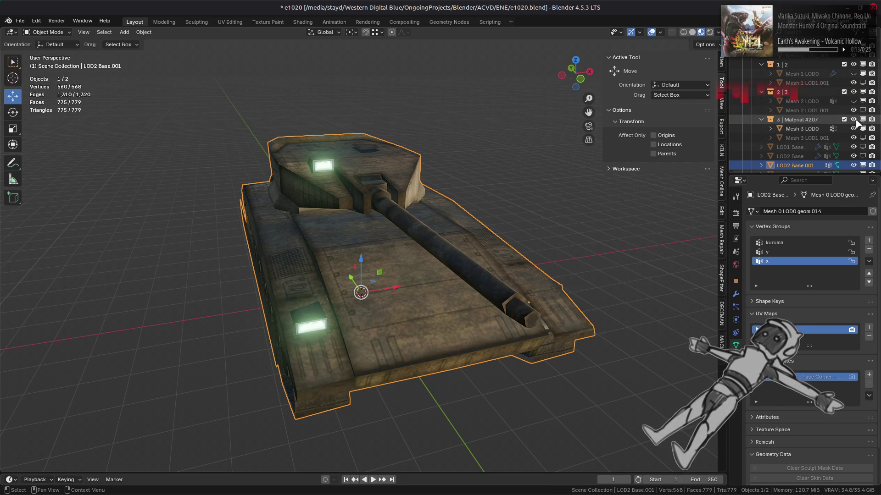
click(853, 128)
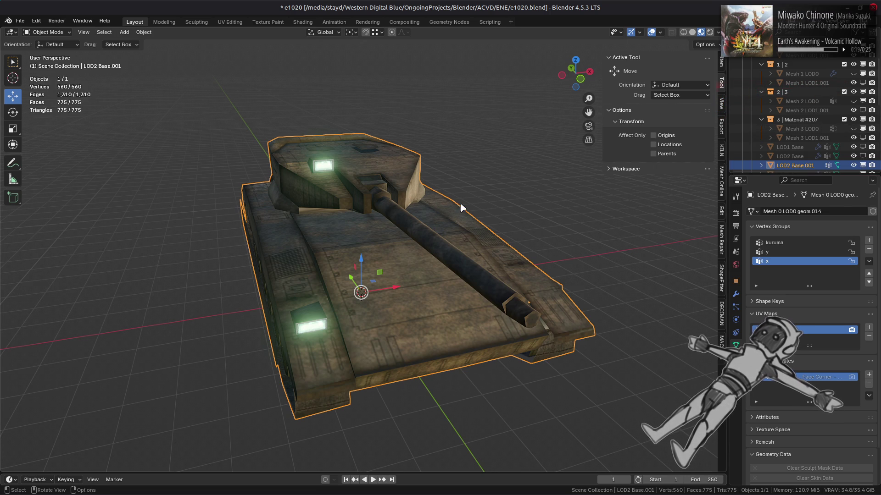
click(854, 165)
key(alt+h)
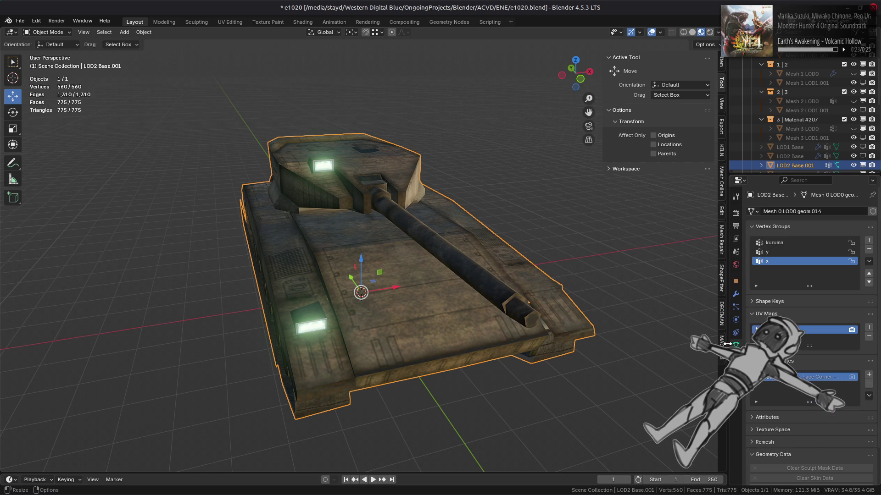
key(Tab)
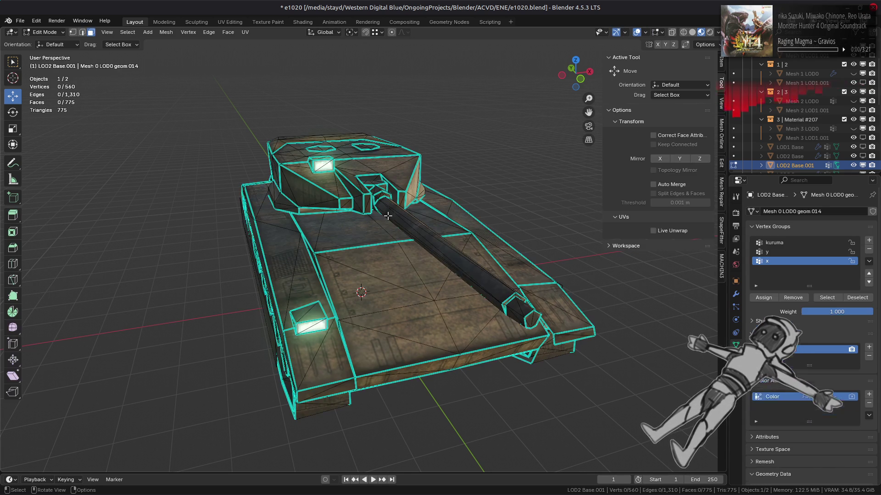
Select all, separate by loose parts, switch to Solid shading, then undo the split.
key(a)
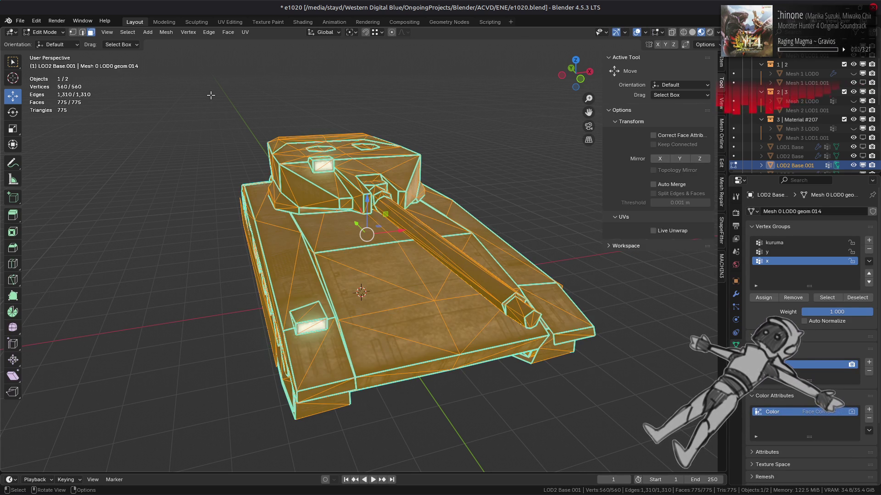
click(166, 32)
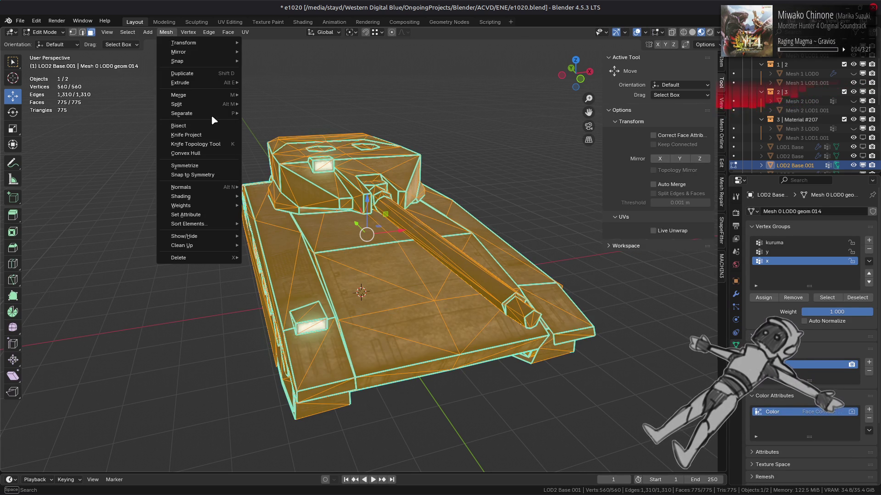
mouse_move(207, 113)
click(289, 130)
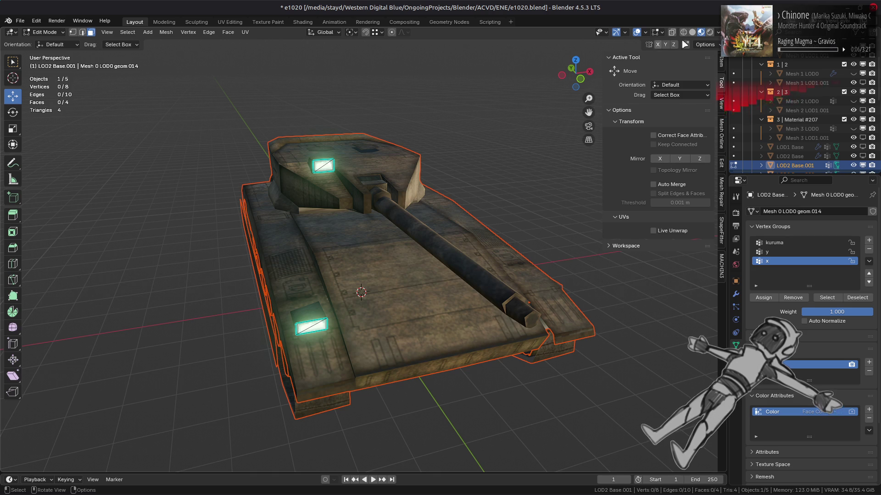
click(692, 32)
key(ctrl+z)
Split the mesh into loose parts again with P, then undo back to one object.
drag(460, 168, 323, 226)
scroll(up, 3)
key(p)
key(l)
scroll(up, 3)
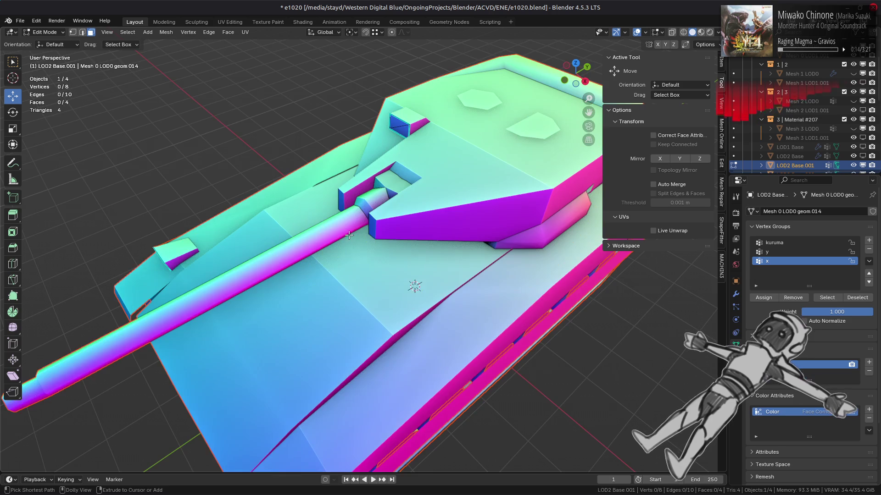
key(ctrl+z)
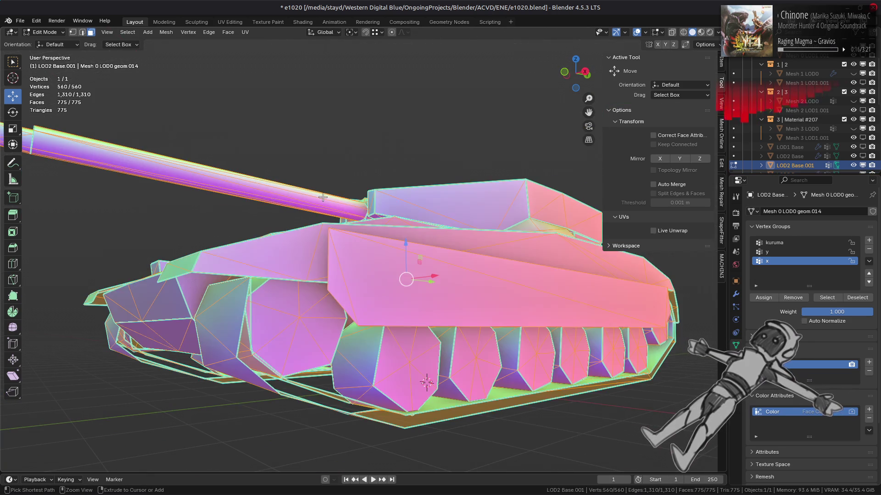
Toggle X-ray see-through display with Alt+Z while viewing the tank from above.
drag(322, 197, 401, 210)
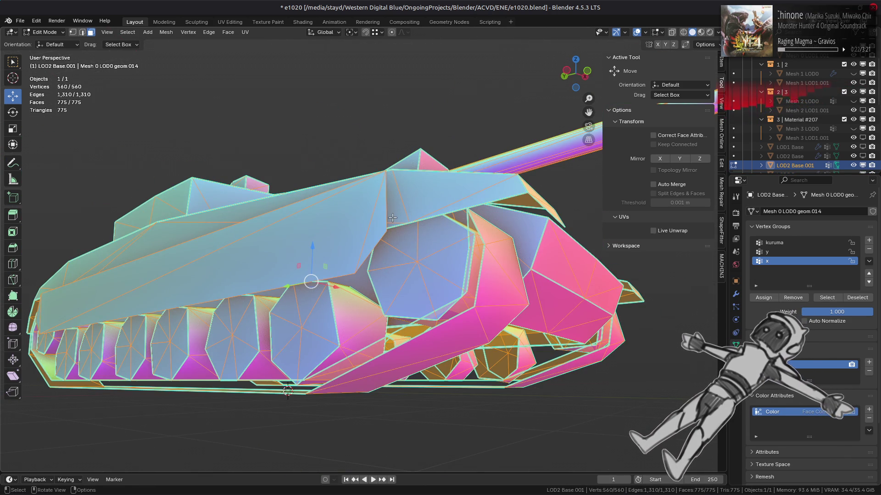
key(alt+z)
key(alt+z)
key(alt+z)
key(alt+z)
key(alt+z)
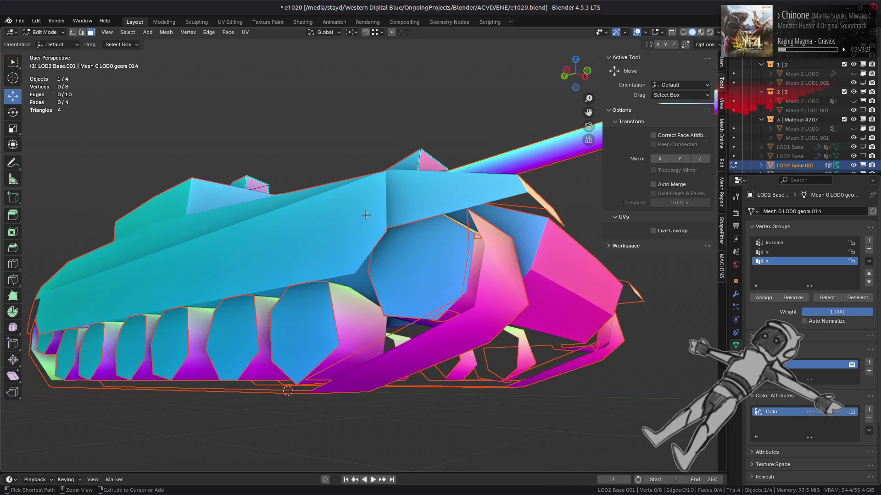
key(alt+z)
key(alt+z)
key(alt+z)
key(alt+z)
key(alt+z)
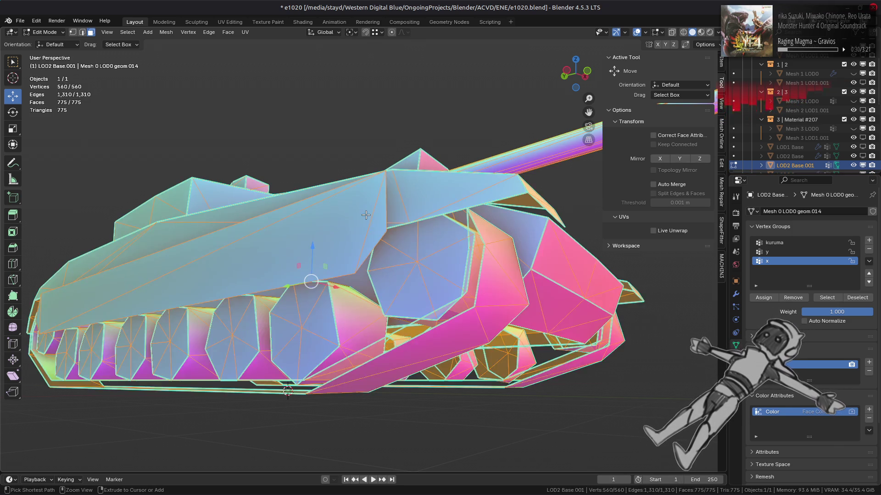
key(alt+Tab)
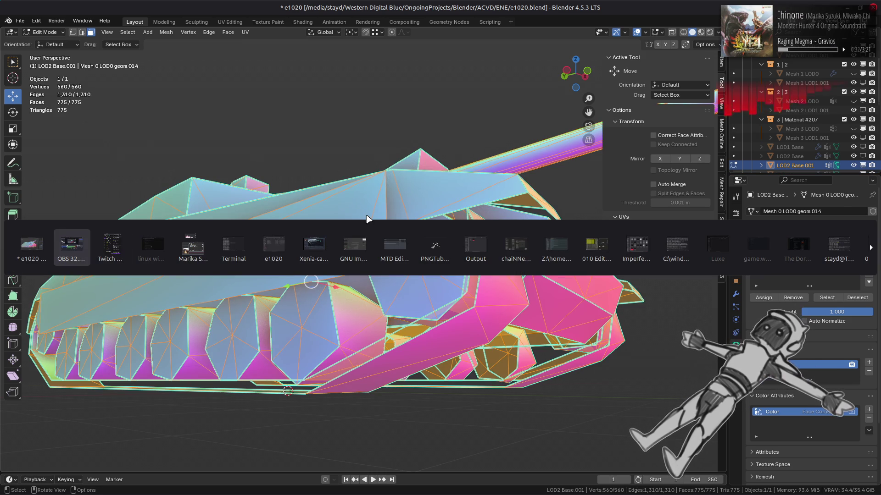
Duplicate the Blender source code tab in the browser.
key(alt+Tab)
key(alt+Tab)
scroll(up, 3)
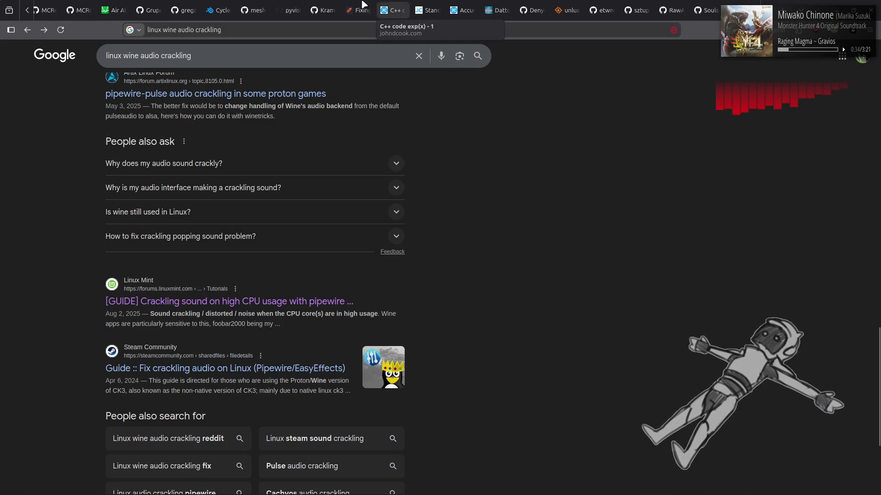
click(143, 9)
right_click(143, 8)
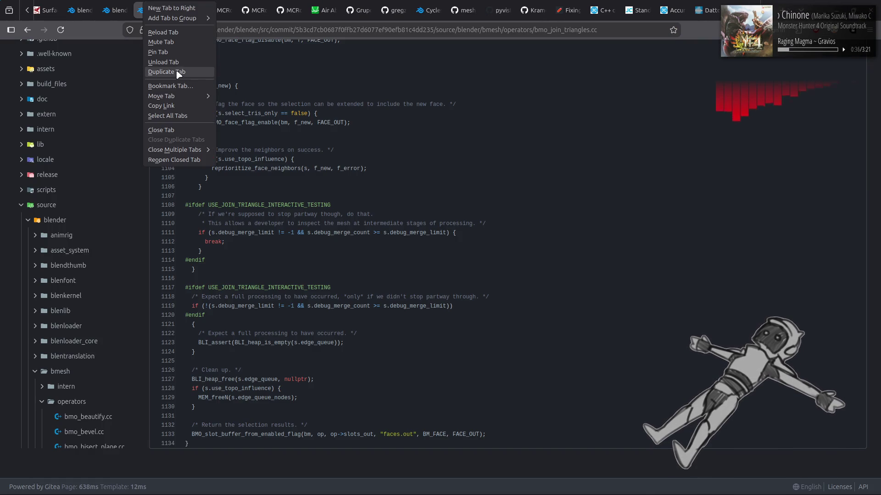
click(174, 72)
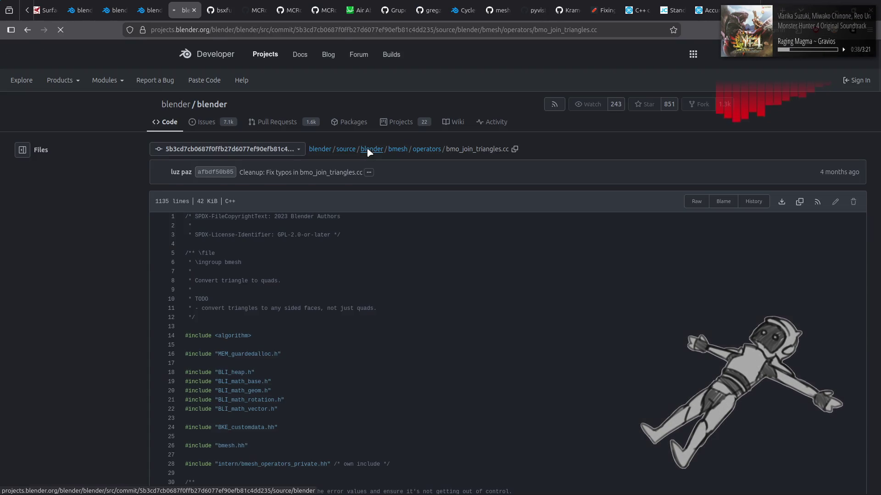
Search the repository's pull requests for 'separate by material', then return to Blender.
scroll(up, 3)
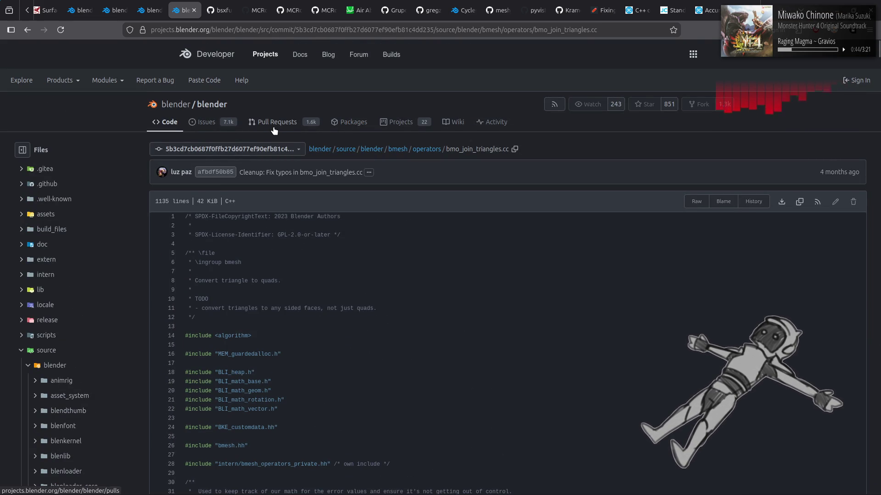
click(163, 124)
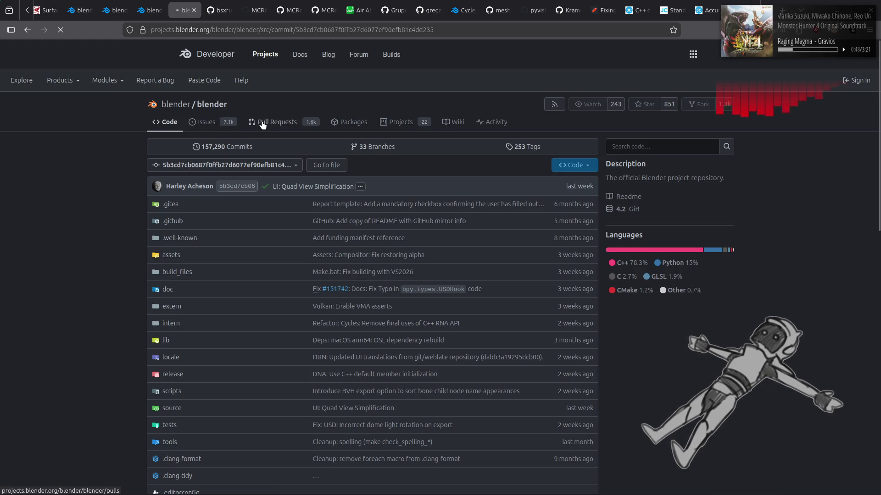
click(263, 123)
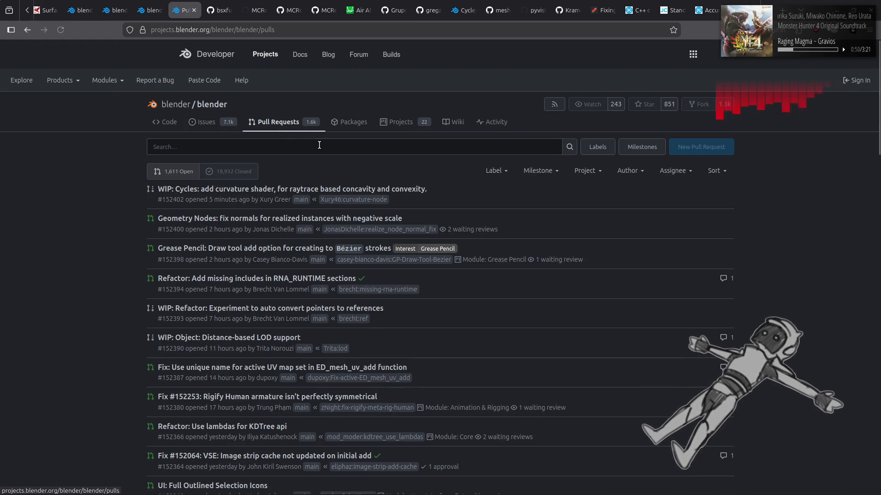
click(326, 147)
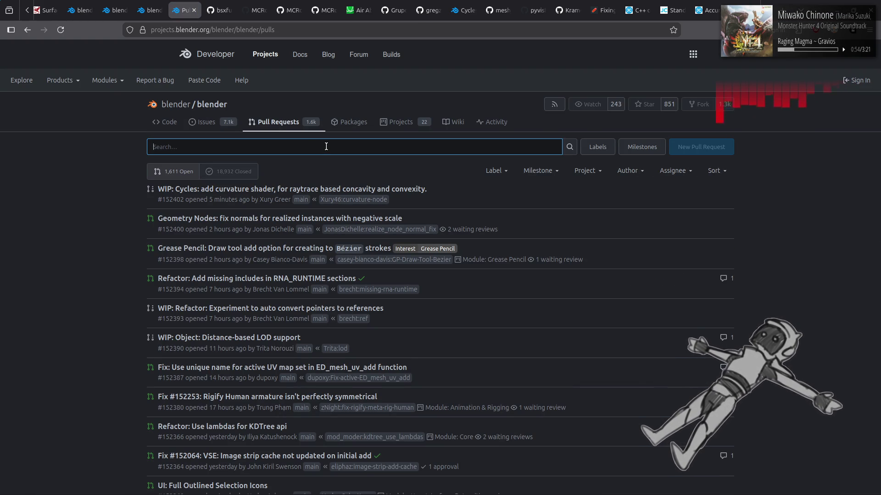
text(separate)
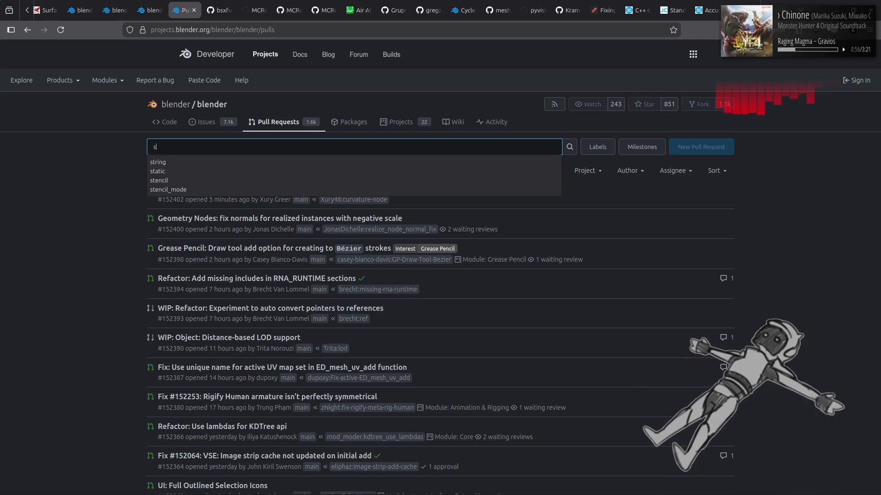
text( by materi)
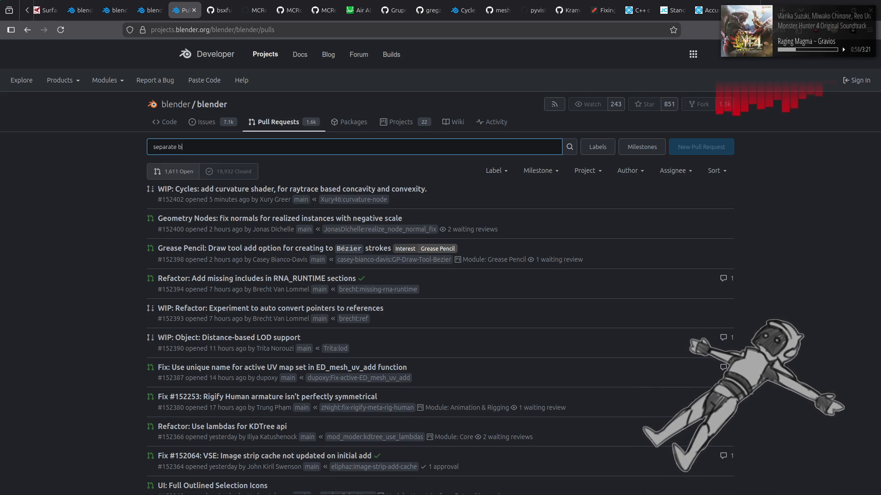
text(al)
key(Return)
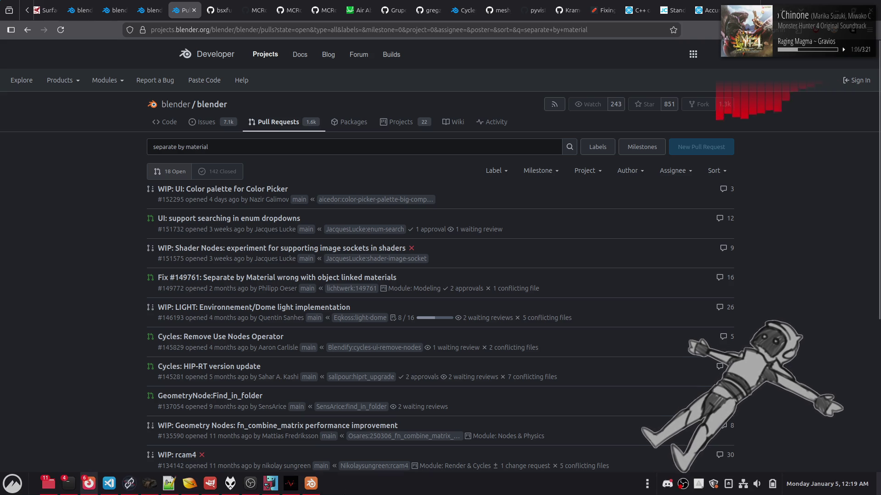
click(316, 489)
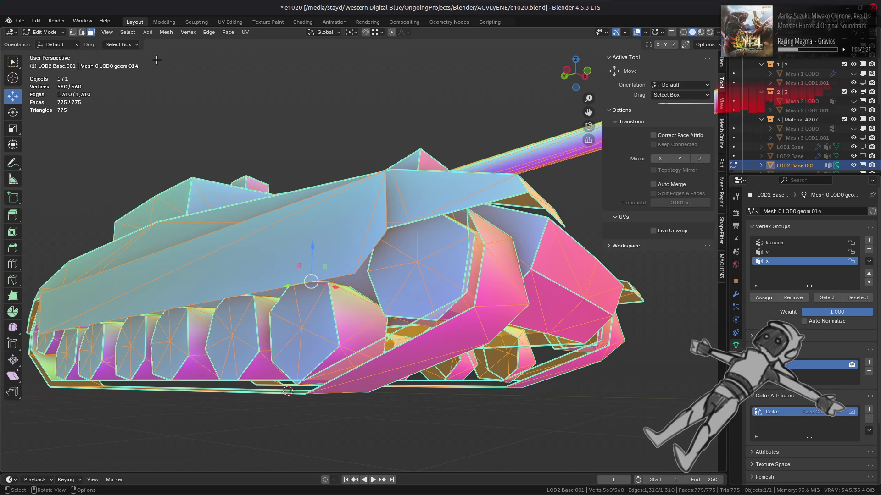
Separate LOD2 Base.001 by material into four objects, LOD2 Base.001 to LOD2 Base.004.
click(166, 32)
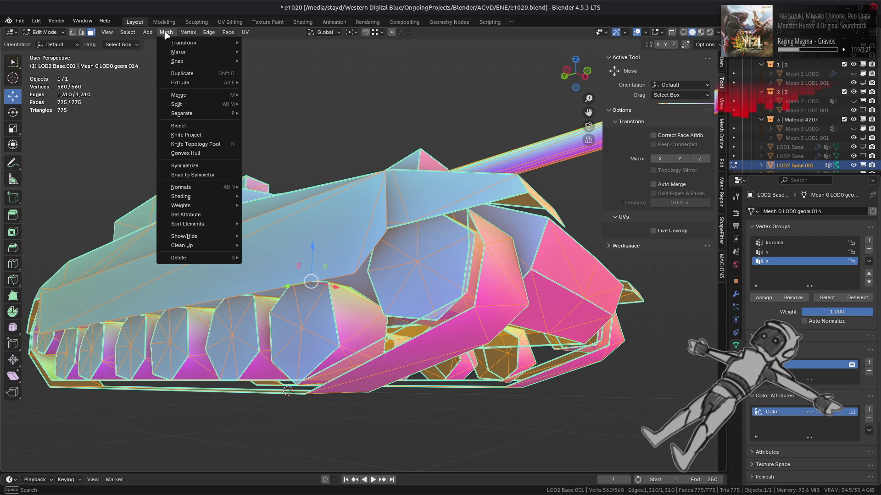
mouse_move(230, 116)
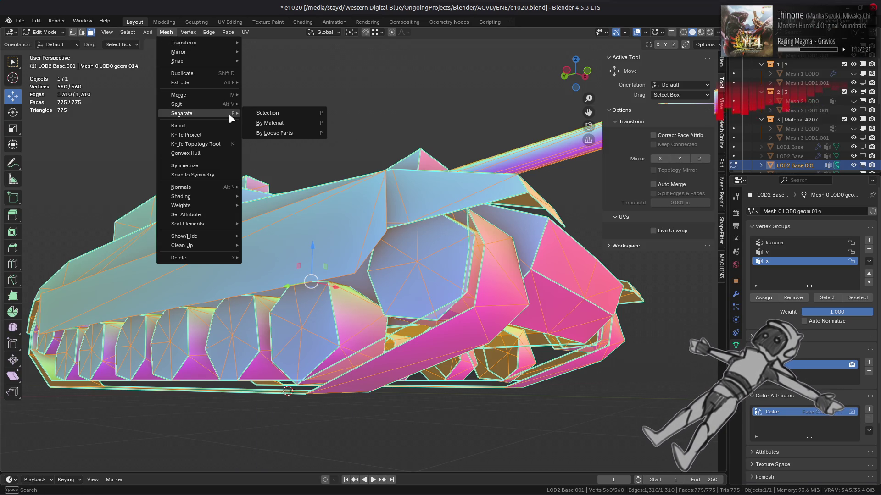
scroll(down, 3)
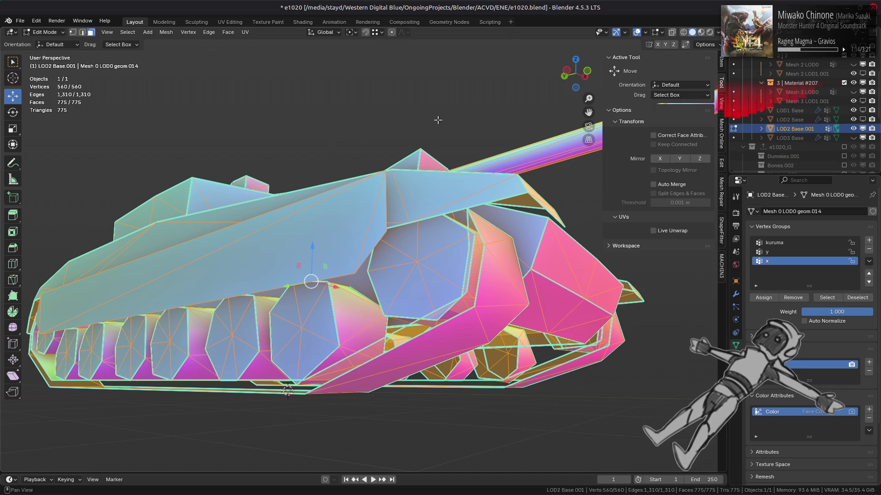
key(Tab)
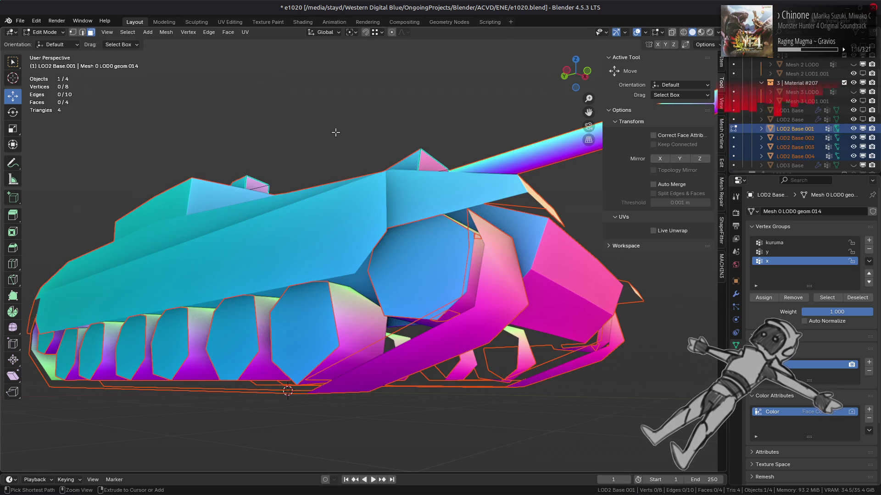
key(alt+Tab)
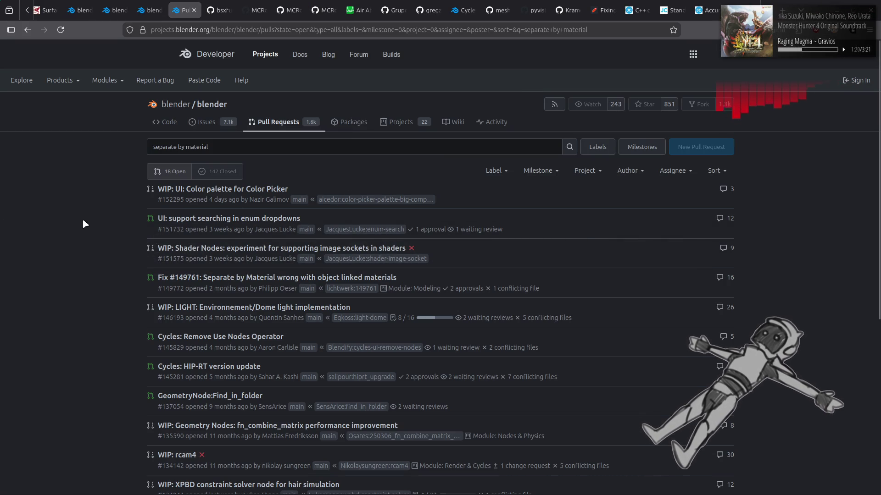
Open the FAST Blue Noise, Importance Resampling and Noise node Hard option PRs in new tabs.
scroll(down, 3)
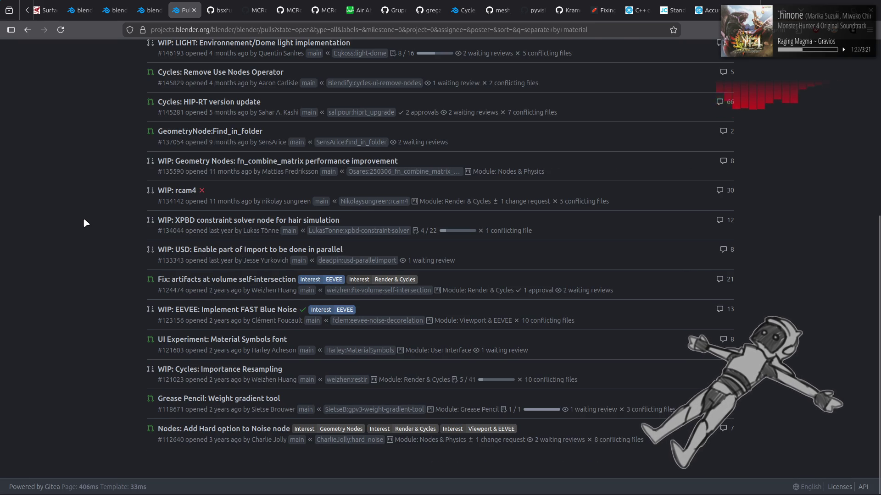
scroll(up, 3)
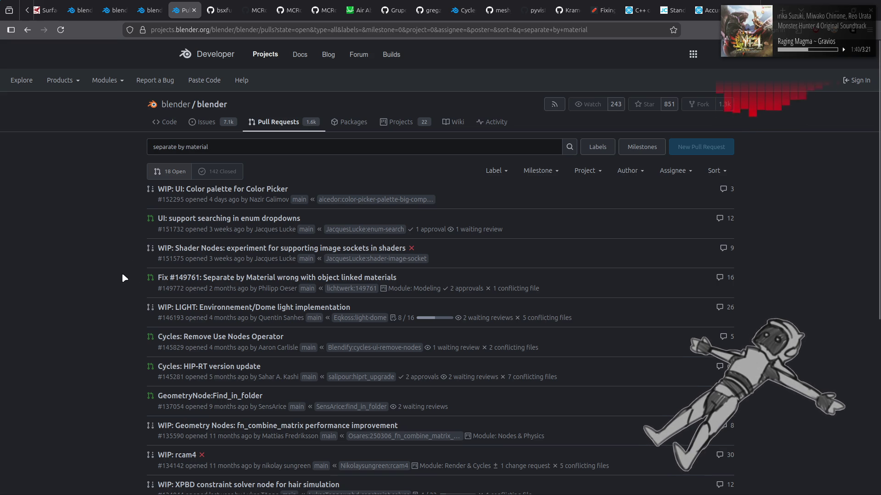
scroll(down, 3)
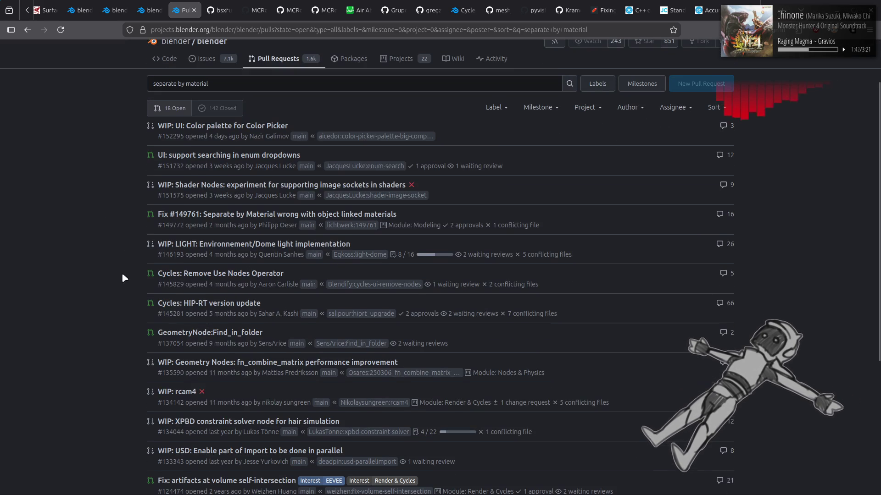
scroll(down, 3)
scroll(down, 3)
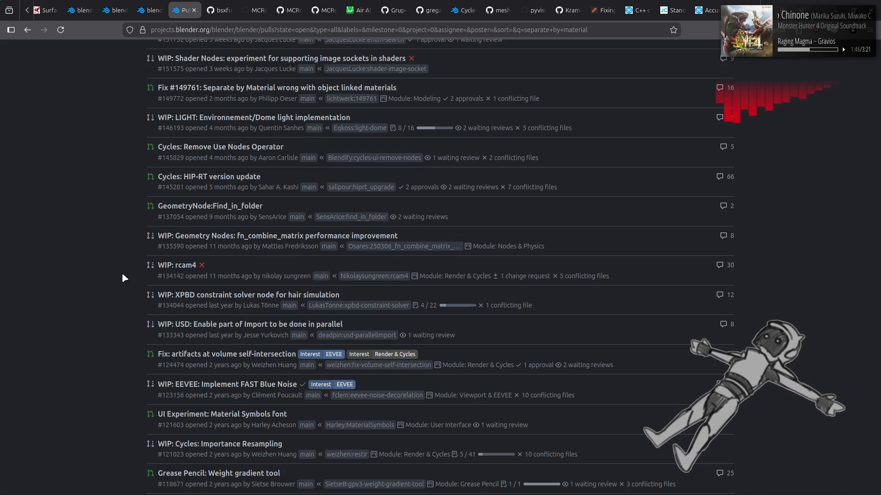
scroll(down, 3)
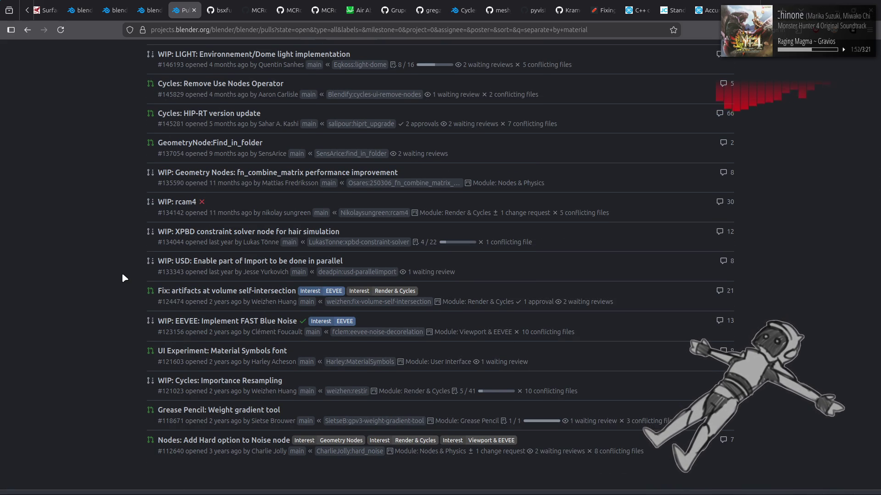
click(210, 322)
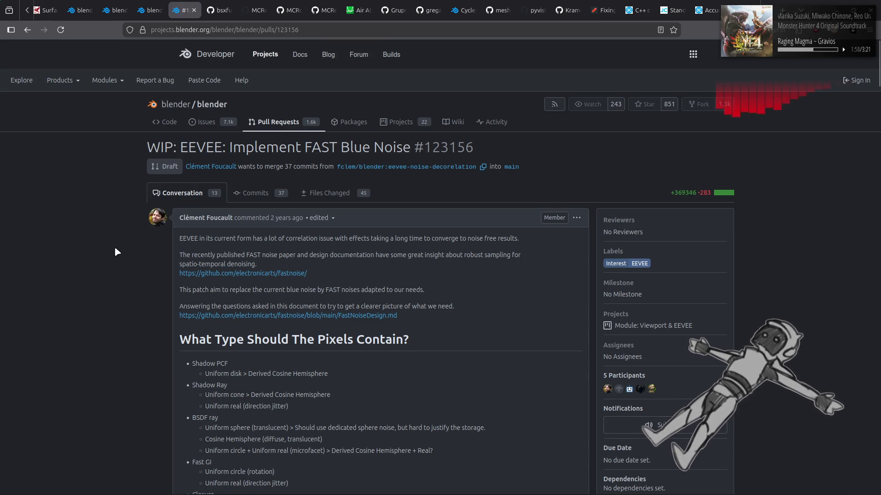
key(alt+Left)
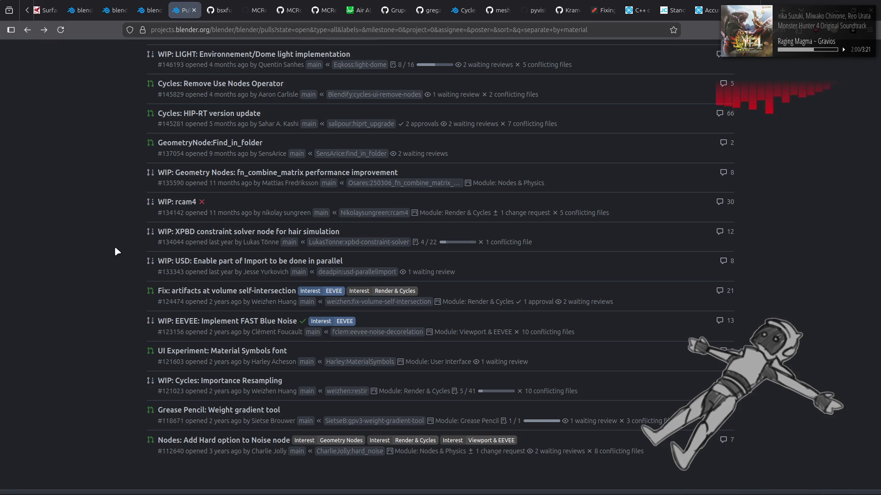
middle_click(221, 327)
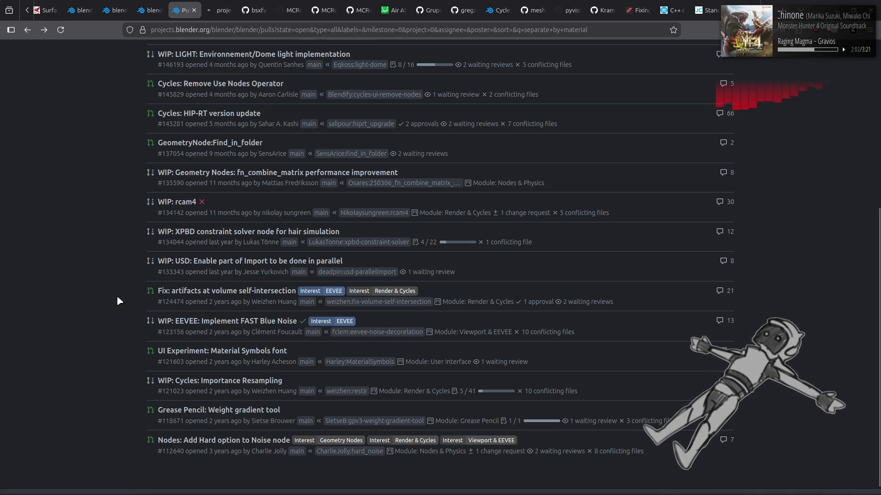
middle_click(197, 381)
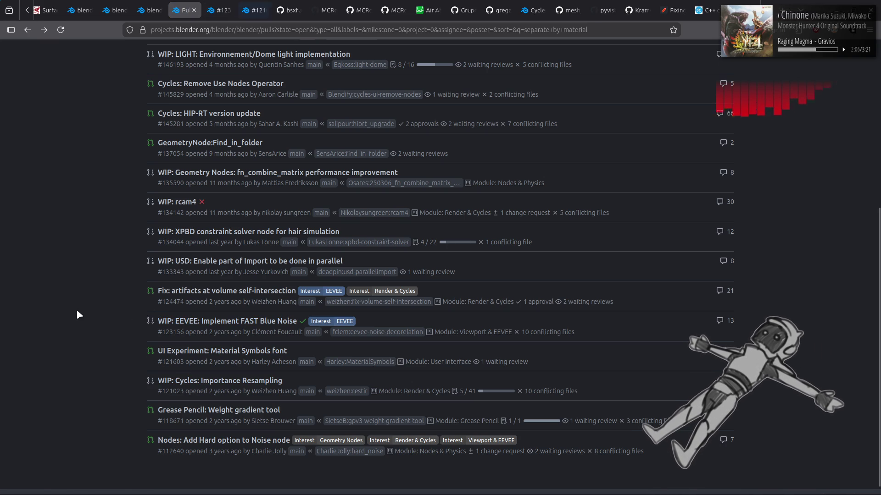
middle_click(244, 440)
Filter to closed PRs and open both 'Separate by Material breaks custom normals' fixes in new tabs.
scroll(up, 3)
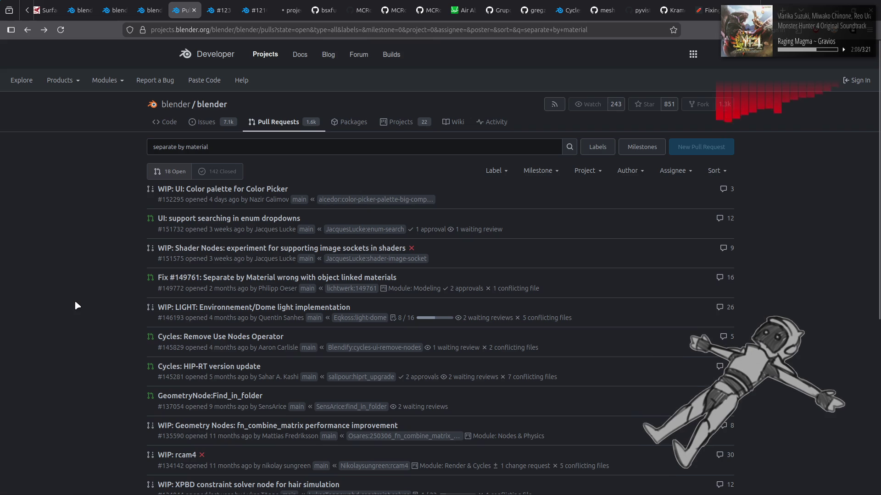
click(229, 177)
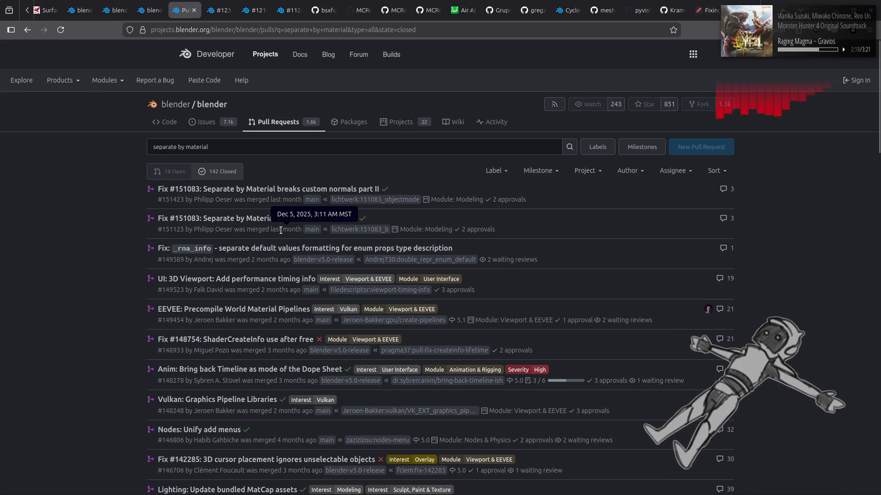
middle_click(248, 219)
middle_click(251, 190)
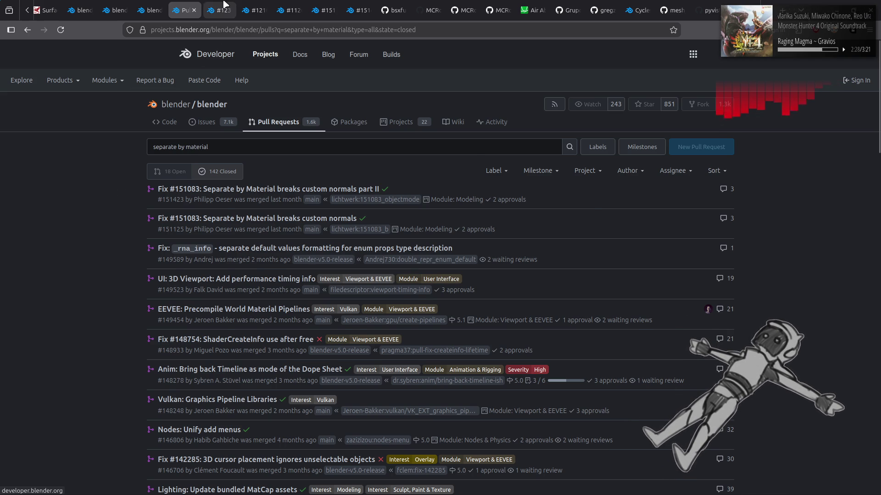
click(223, 6)
click(292, 4)
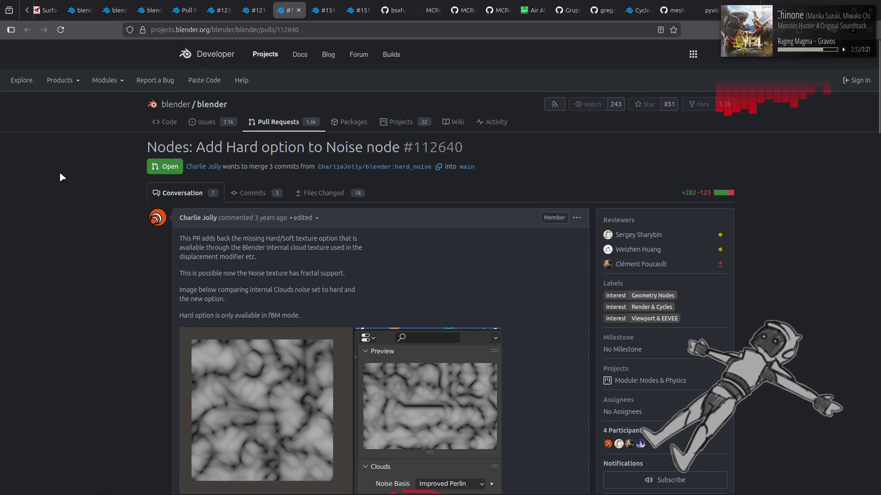
Read pull request #112640 'Nodes: Add Hard option to Noise node', then close its tab.
scroll(down, 3)
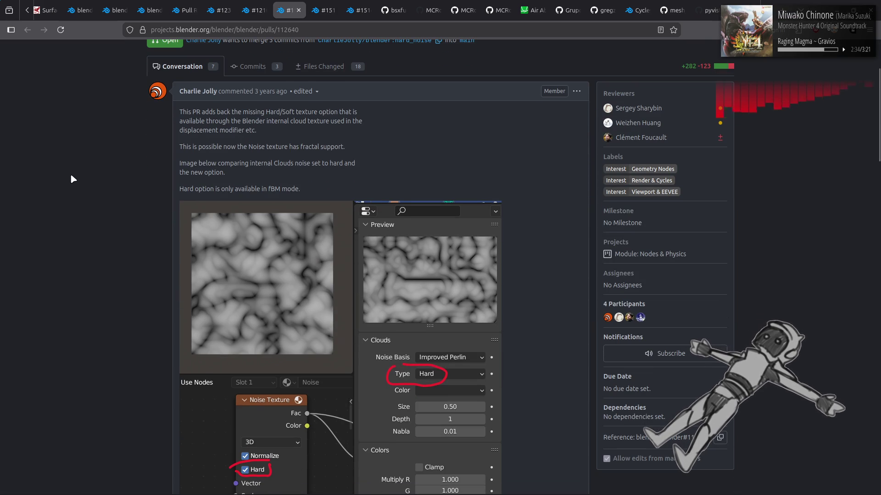
scroll(down, 3)
scroll(up, 3)
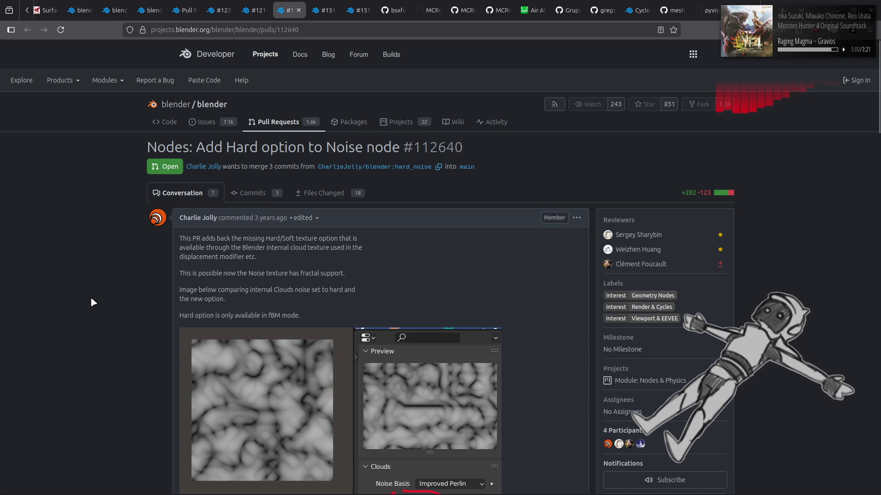
mouse_move(311, 483)
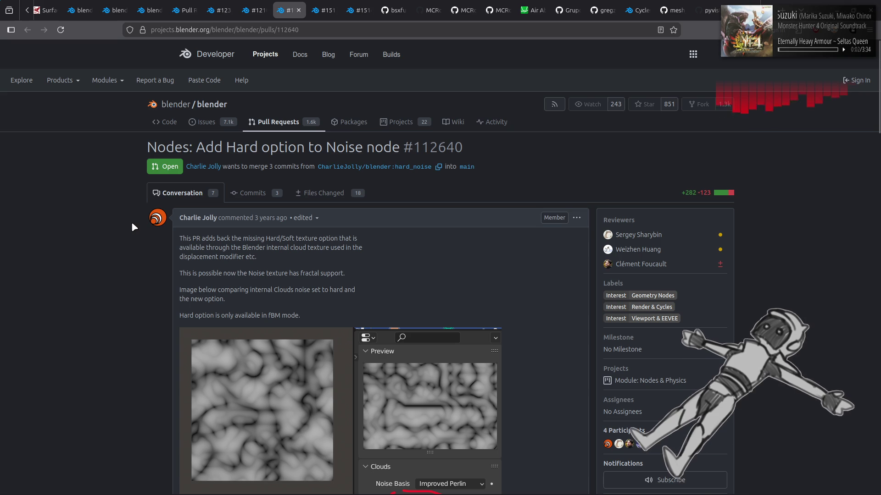
key(ctrl+w)
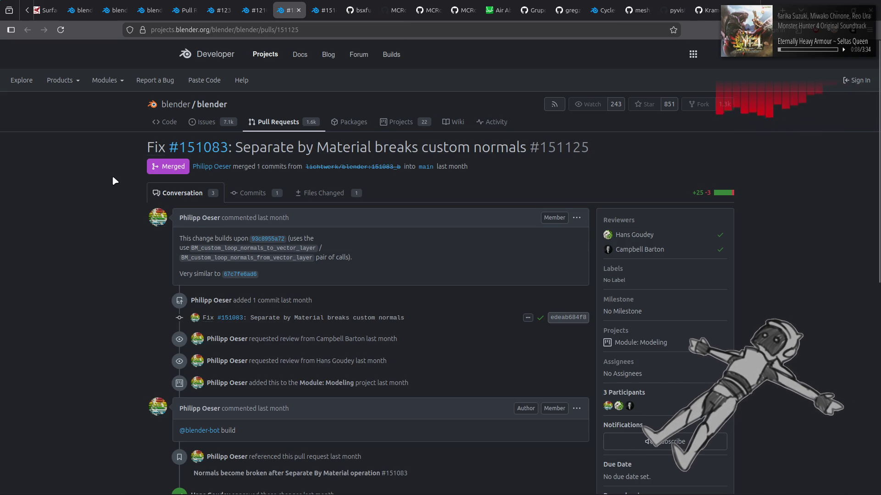
Check the base commit, similar commit and fix commit linked from PR #151125.
click(267, 239)
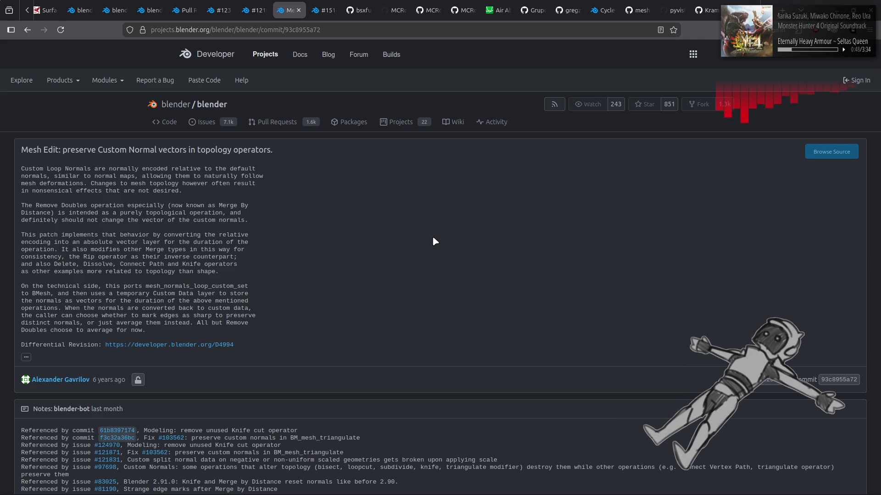
key(alt+Left)
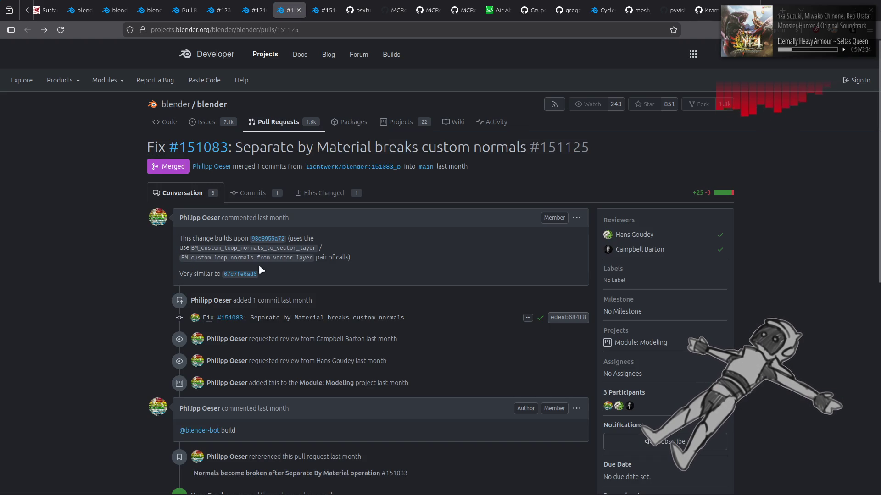
click(248, 276)
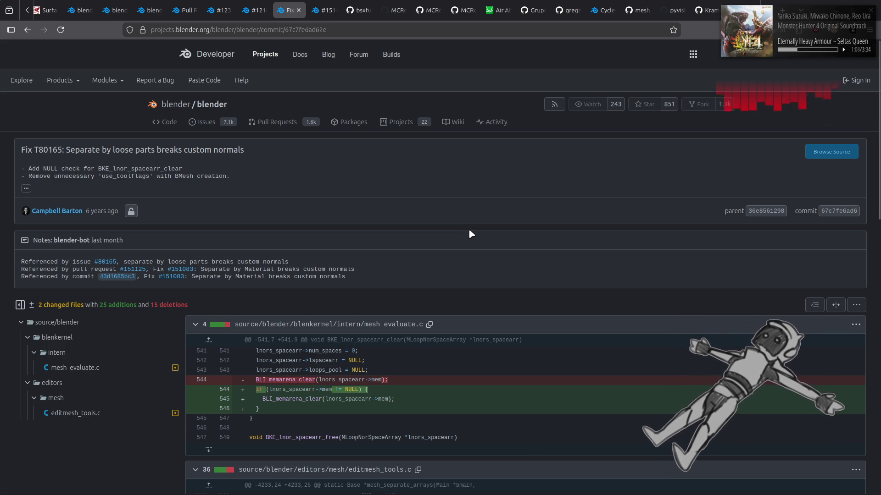
triple_click(255, 148)
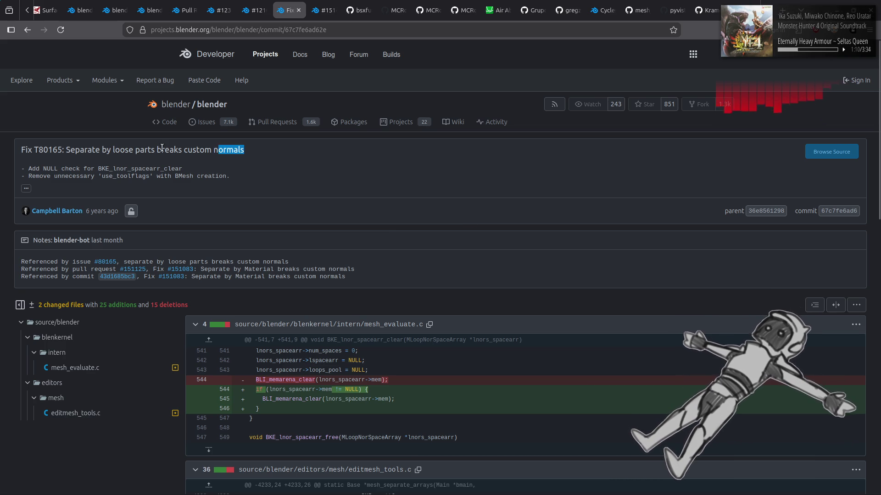
click(296, 166)
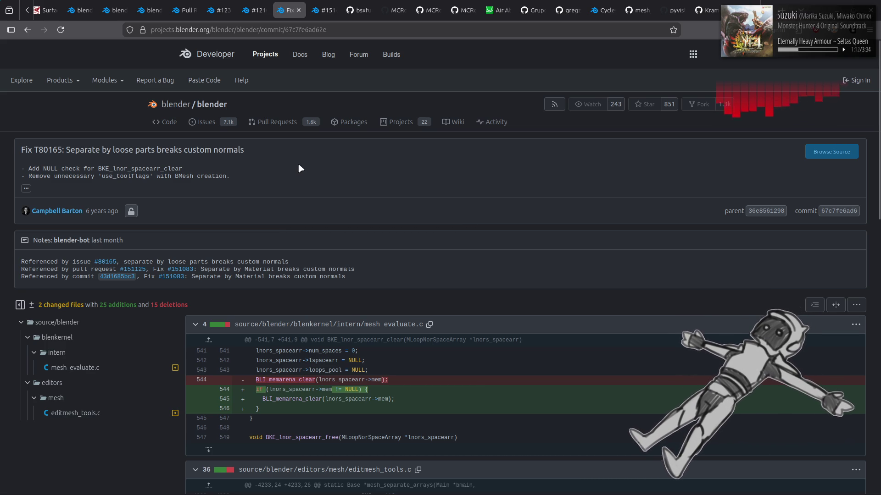
key(alt+Left)
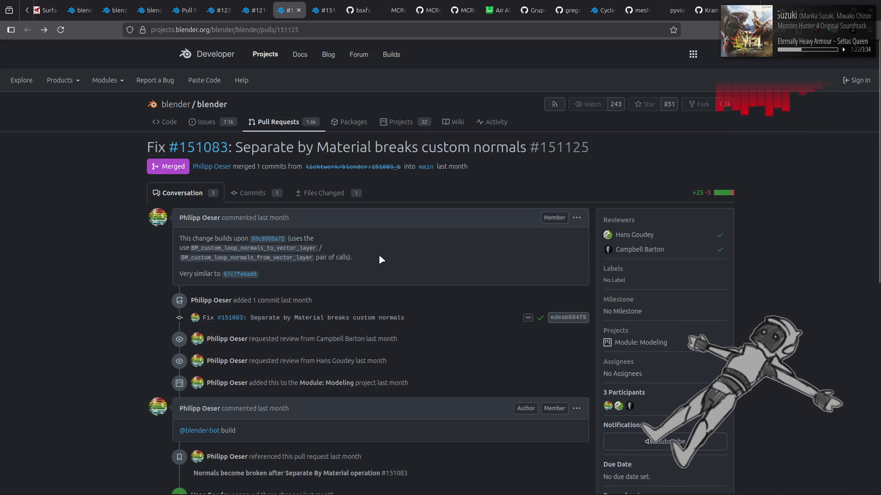
click(364, 322)
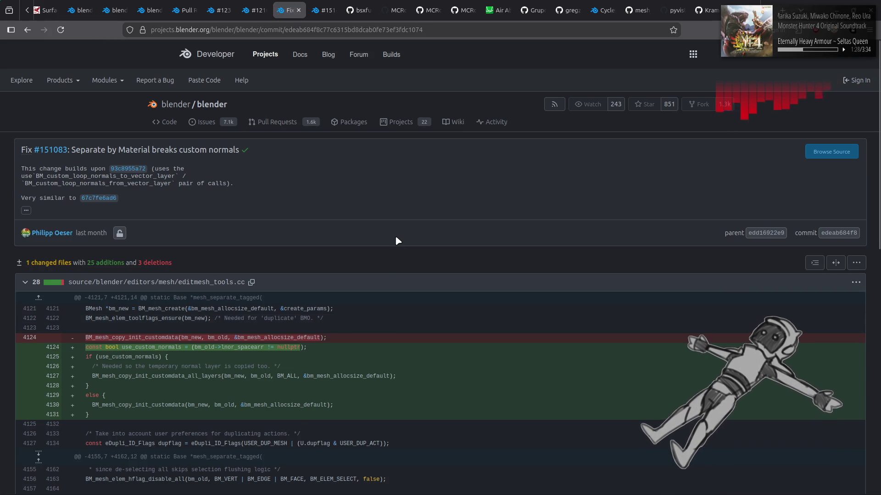
key(alt+Left)
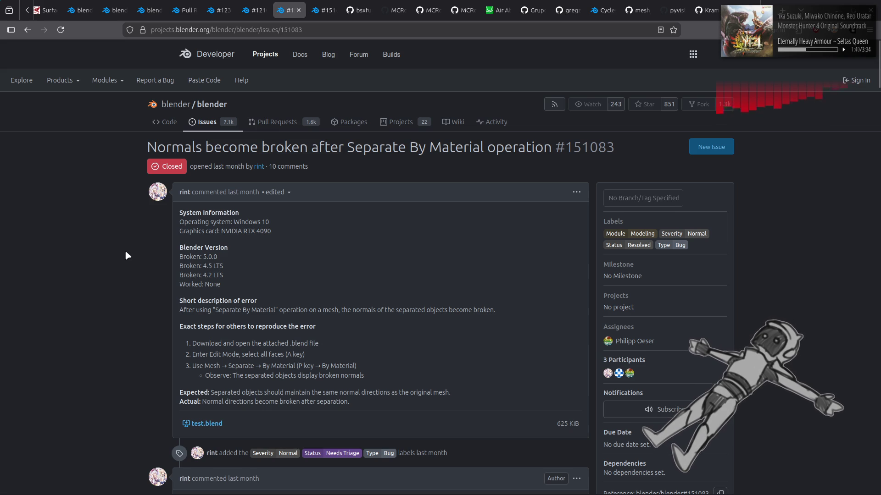
Scroll through all of issue #151083's comments, then go back to PR #151125.
scroll(down, 3)
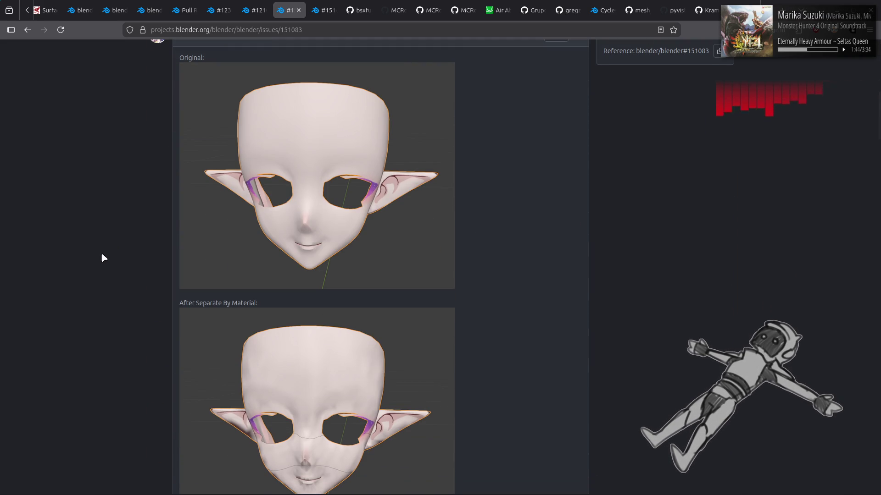
scroll(down, 3)
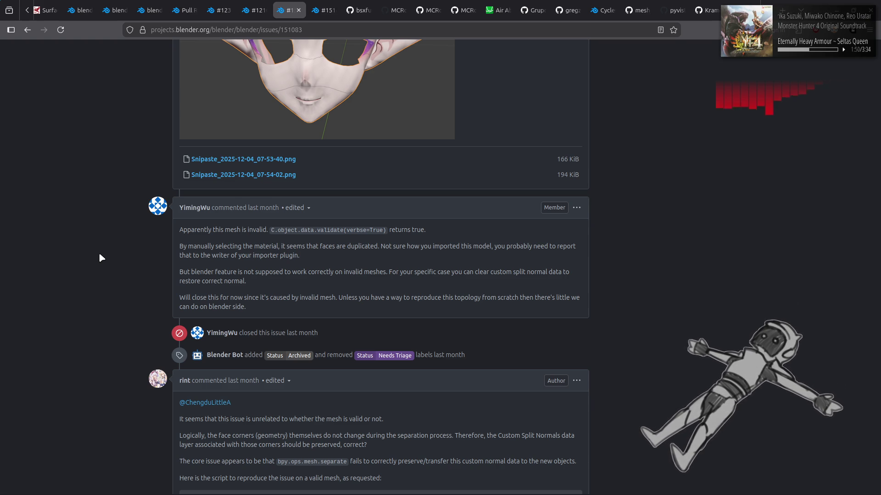
scroll(down, 3)
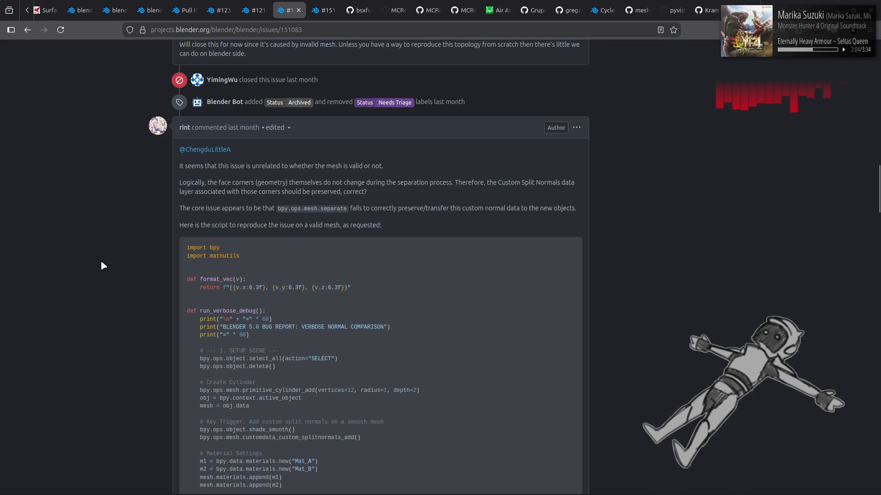
scroll(down, 3)
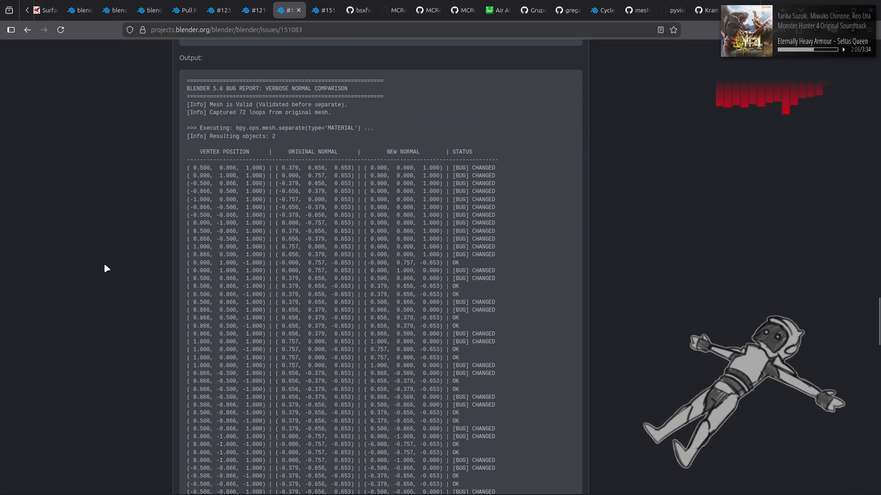
scroll(down, 3)
scroll(up, 3)
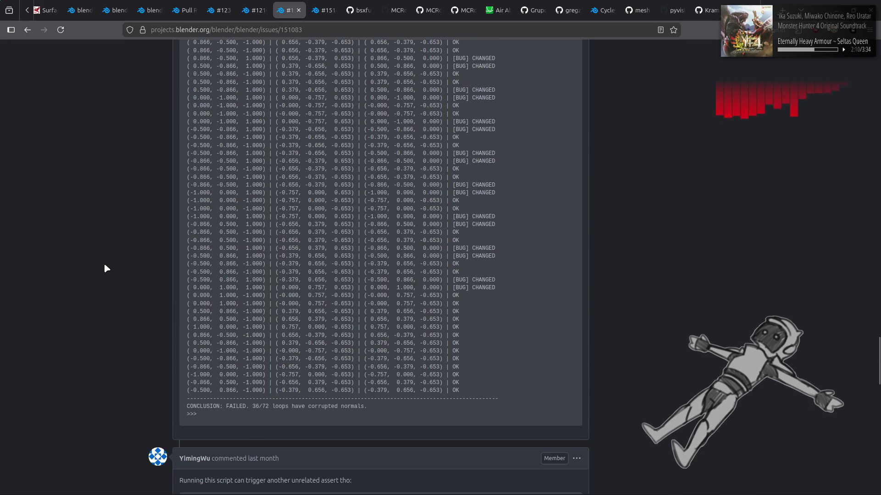
scroll(down, 3)
scroll(down, 3)
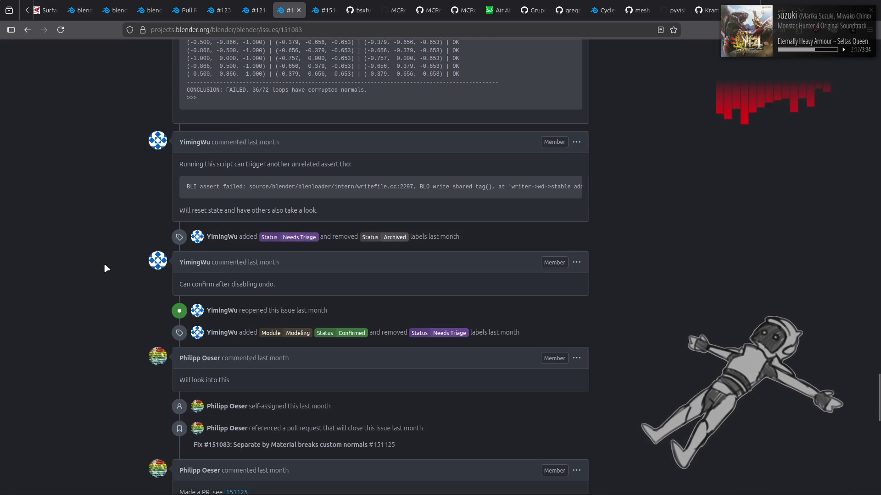
scroll(down, 3)
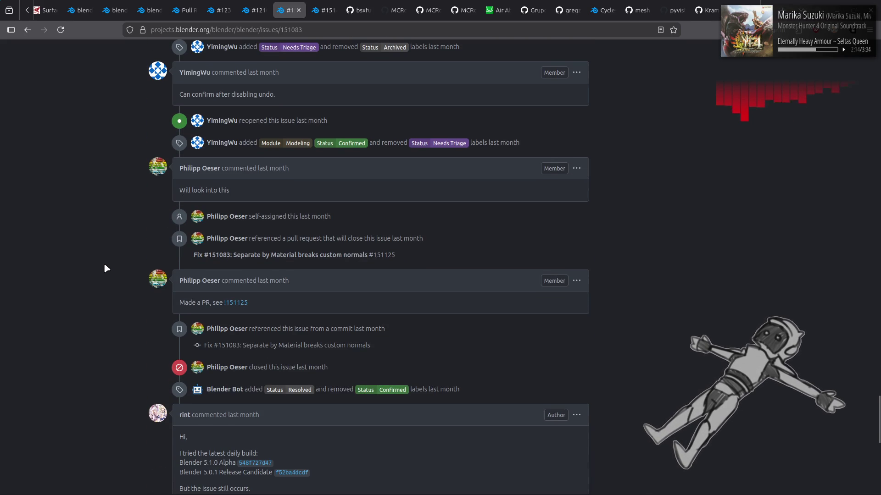
scroll(down, 3)
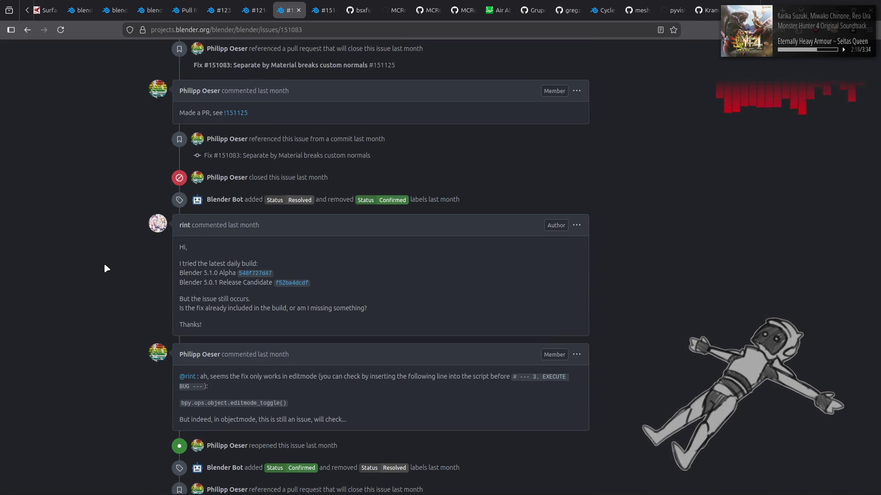
scroll(down, 3)
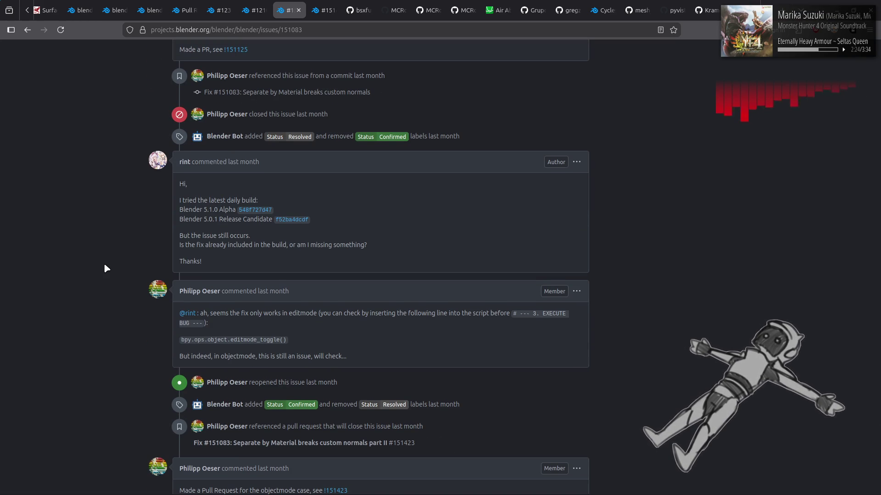
scroll(down, 3)
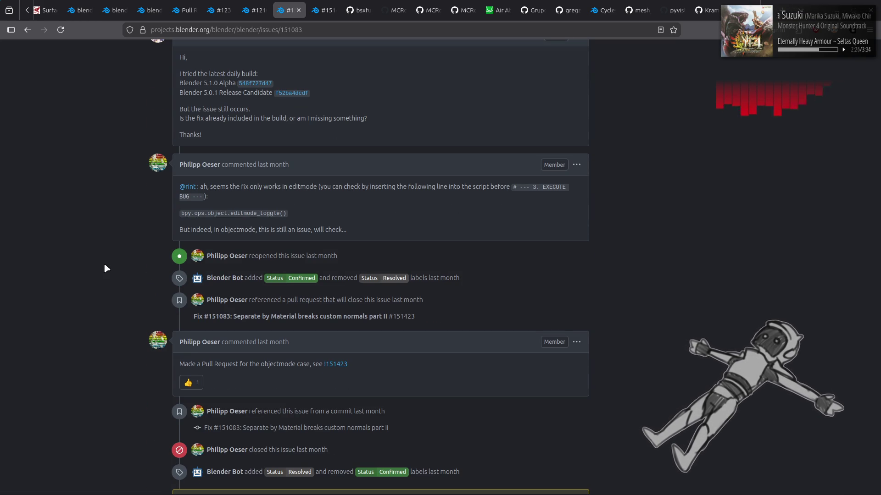
scroll(down, 3)
key(alt+Left)
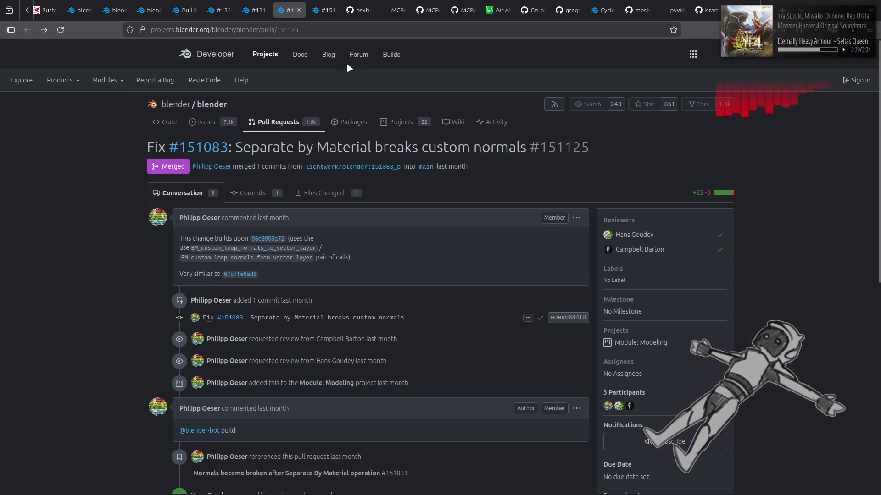
Switch to PR #151423 (part II fix) and scroll through its approvals and merge entries.
click(321, 9)
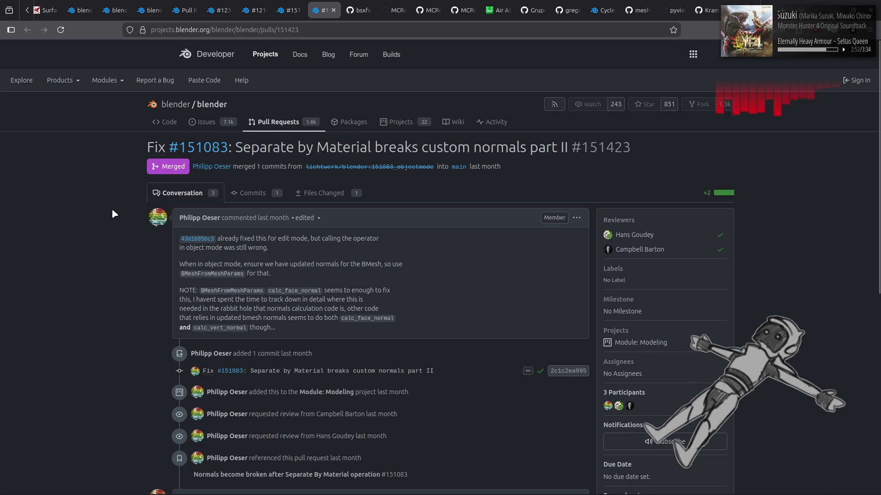
scroll(down, 3)
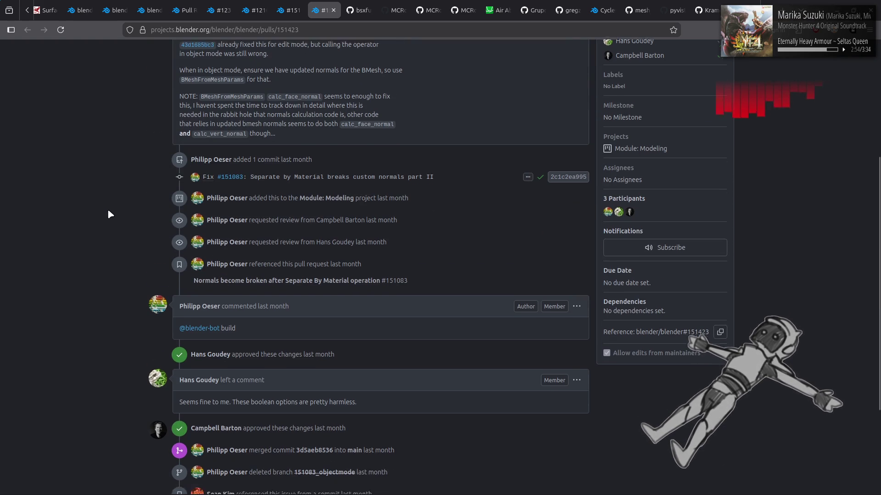
scroll(down, 3)
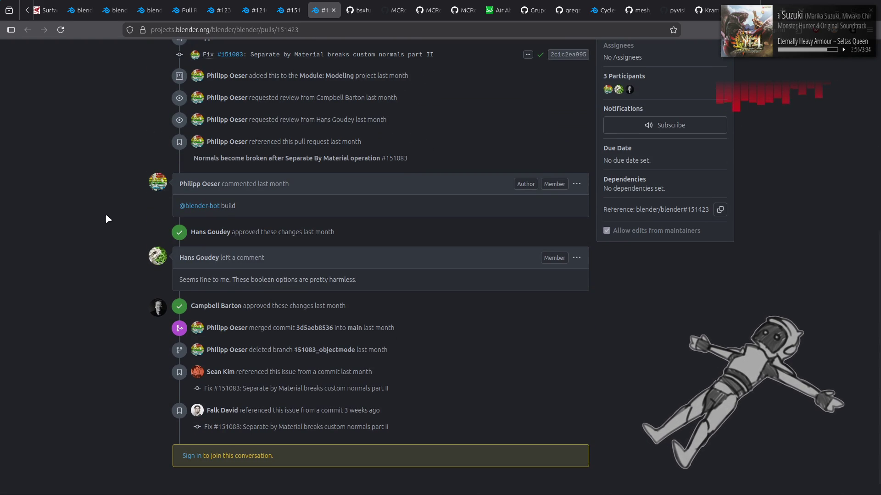
scroll(down, 3)
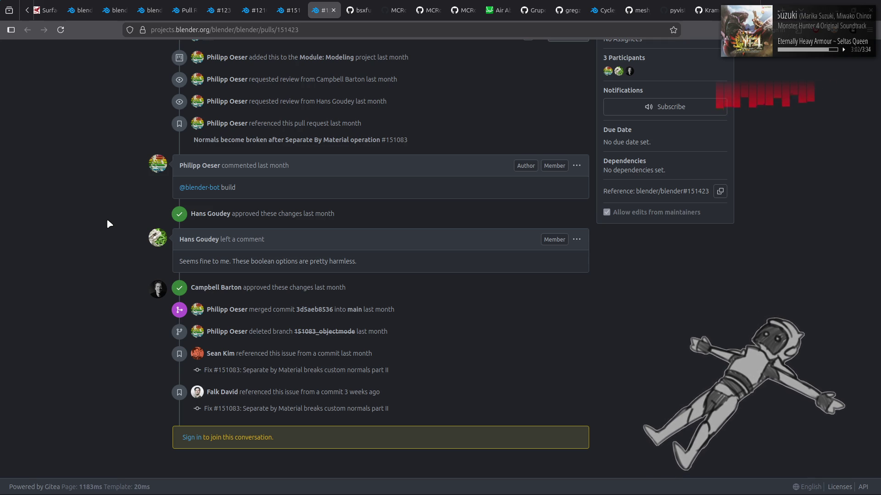
scroll(up, 3)
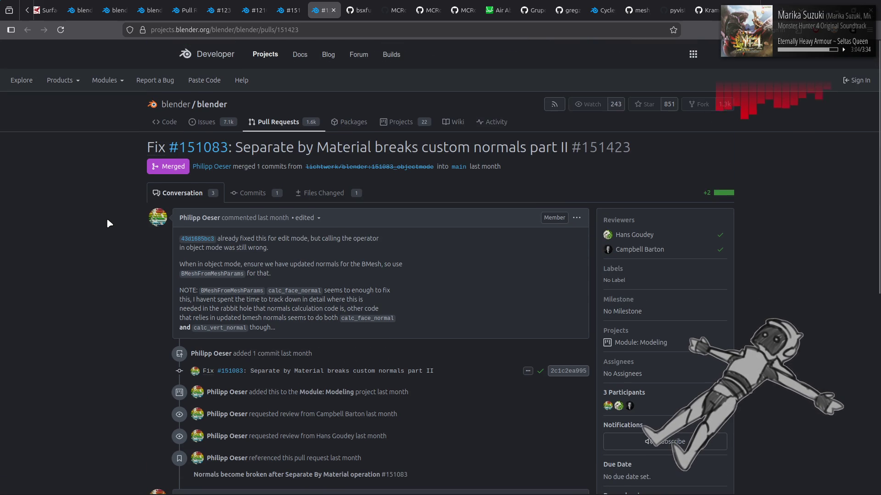
mouse_move(291, 7)
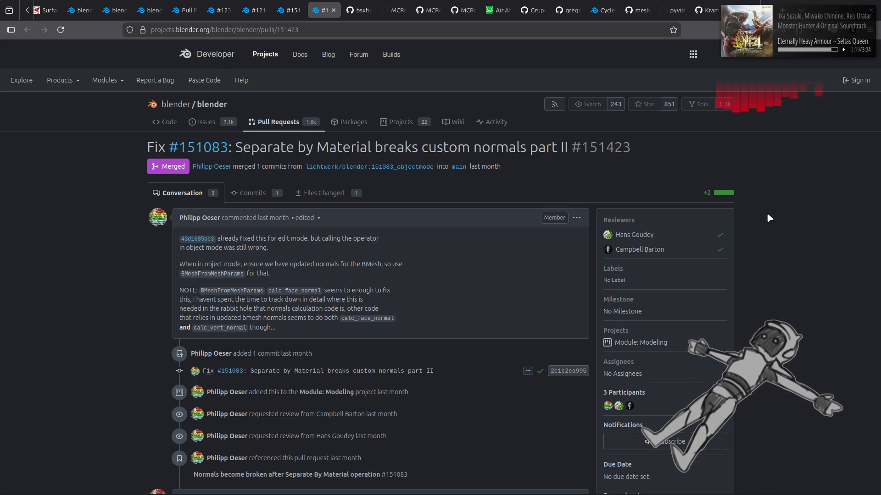
scroll(down, 3)
scroll(down, 3)
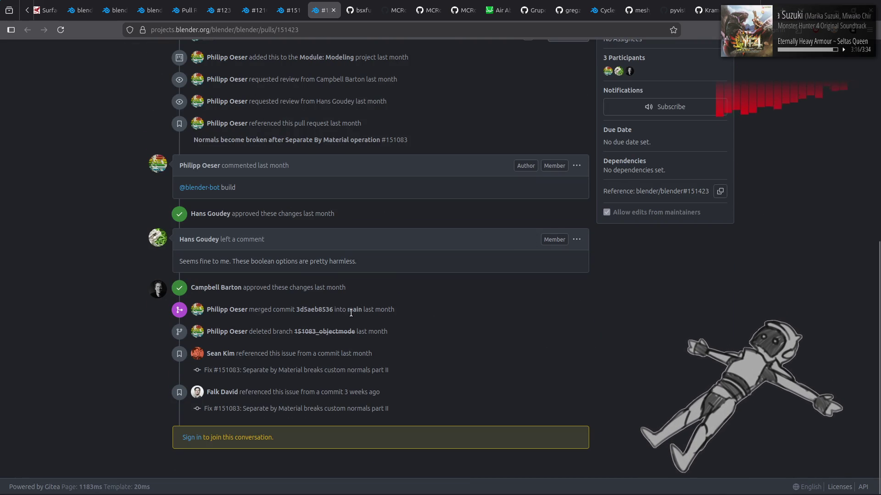
mouse_move(367, 309)
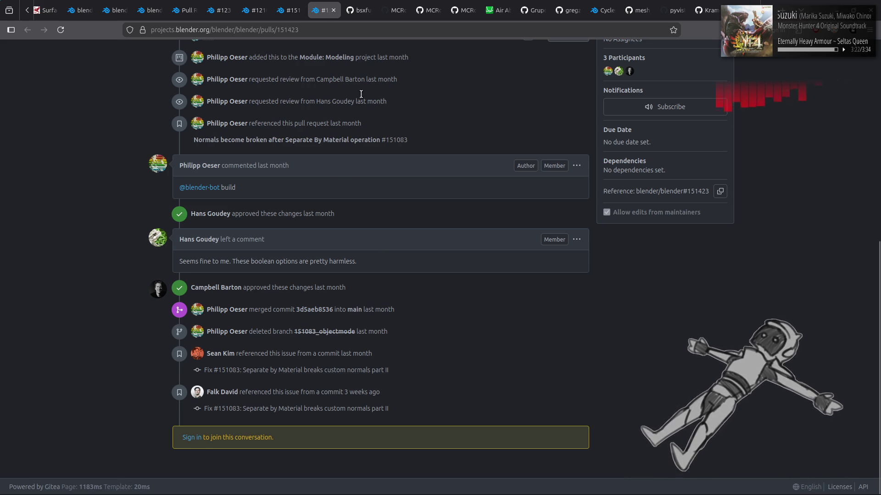
right_click(324, 9)
Load blender.org in a new tab and go to its Download page.
click(358, 17)
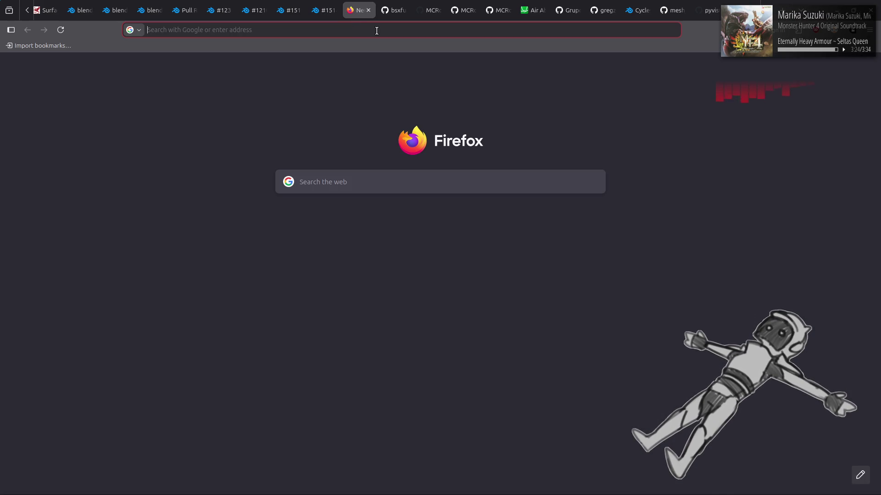
text(blender.org)
key(Return)
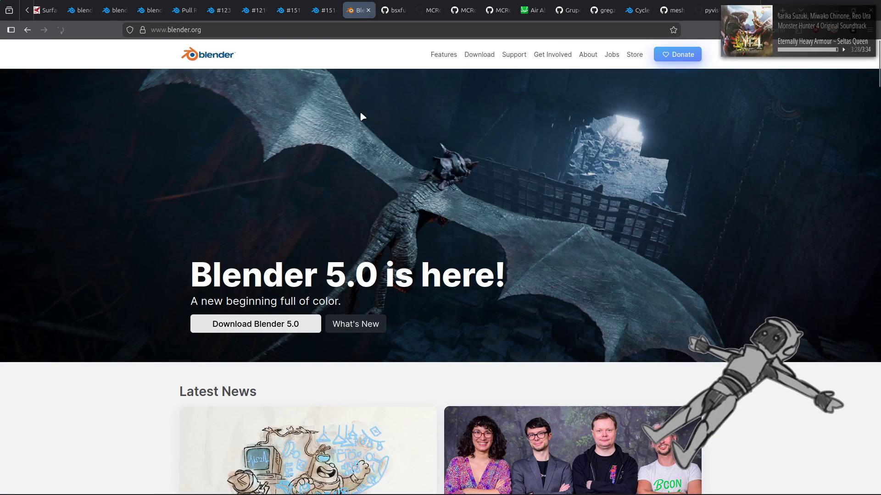
click(481, 58)
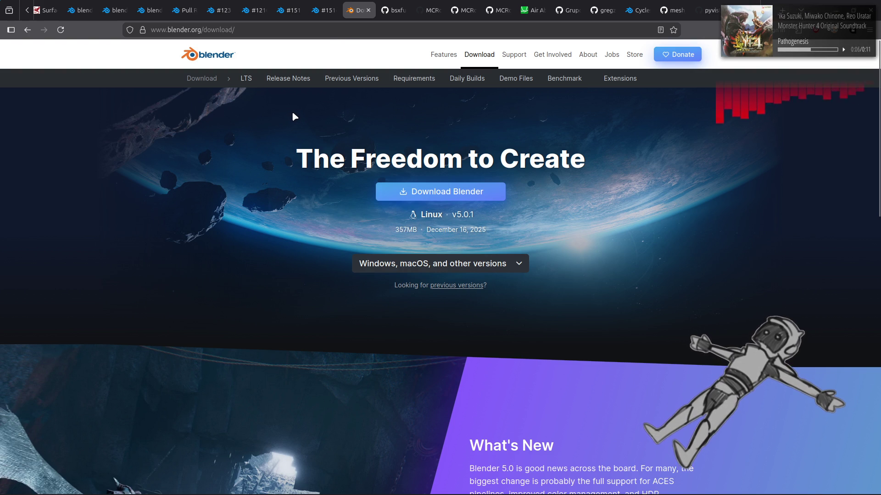
scroll(down, 3)
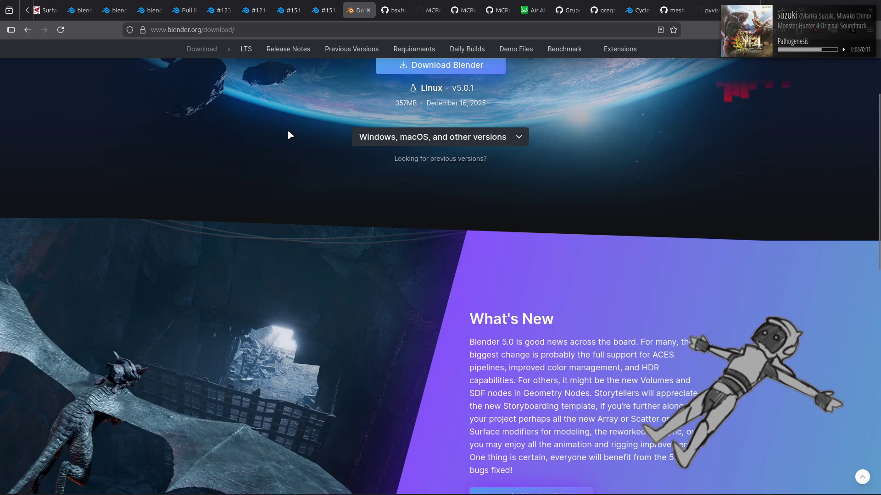
scroll(down, 3)
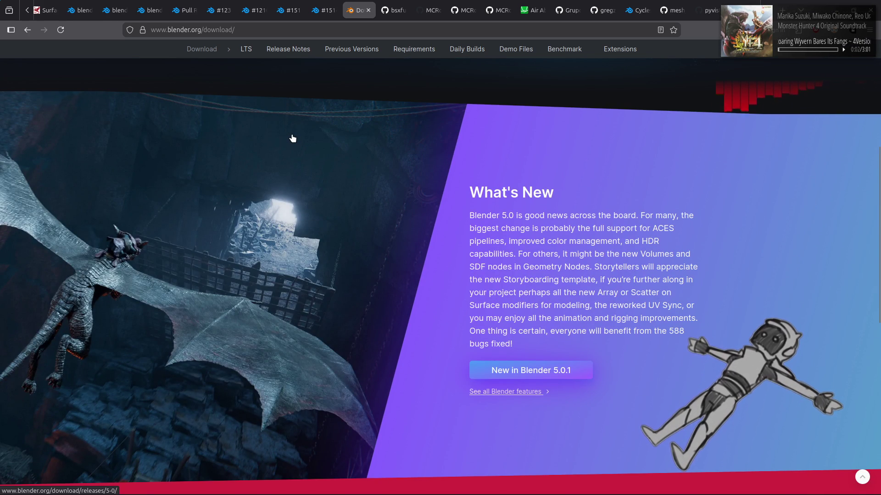
Open the Blender 5.0 release notes and compare the kettle renders, highlighting ACEScg and Rec.2020.
click(534, 372)
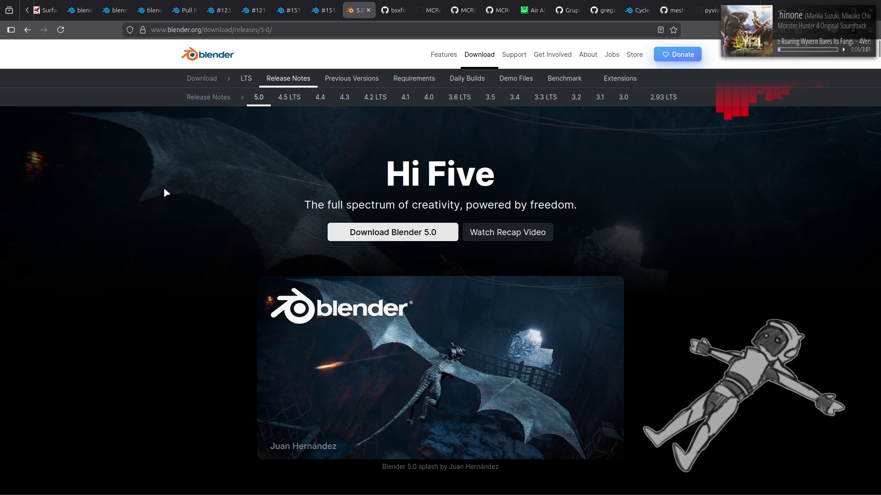
scroll(down, 3)
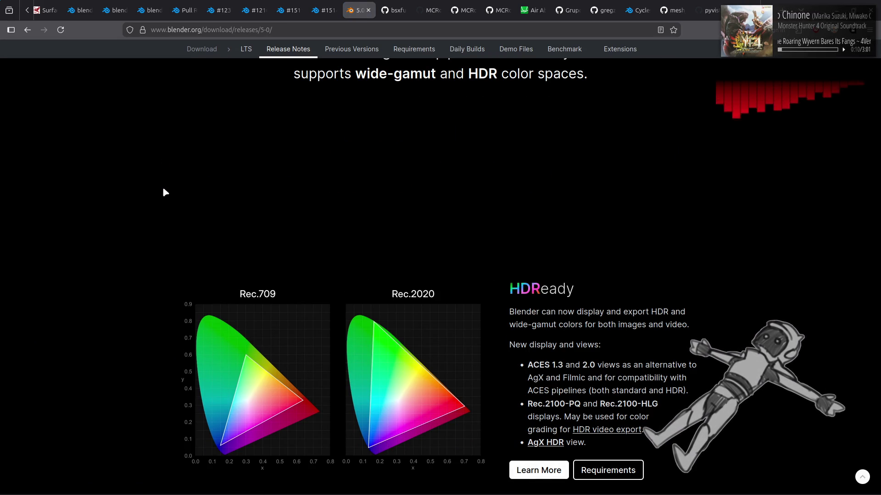
scroll(down, 3)
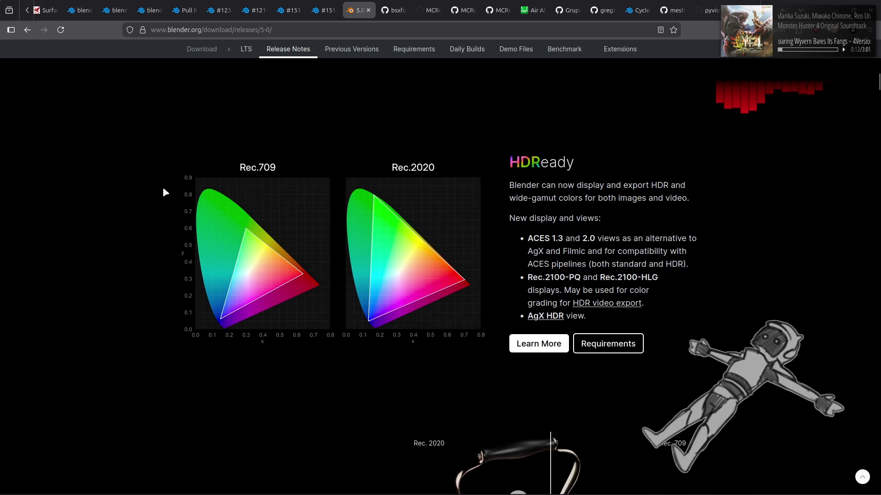
scroll(down, 3)
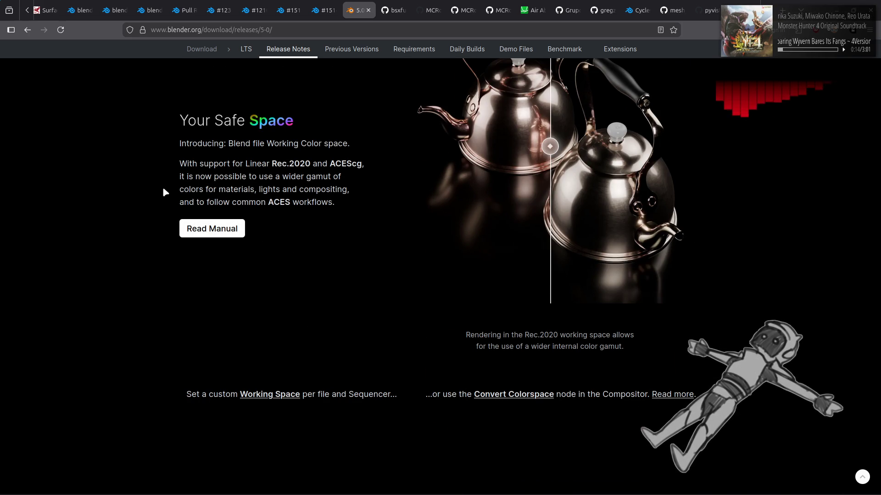
scroll(up, 3)
drag(551, 273, 774, 314)
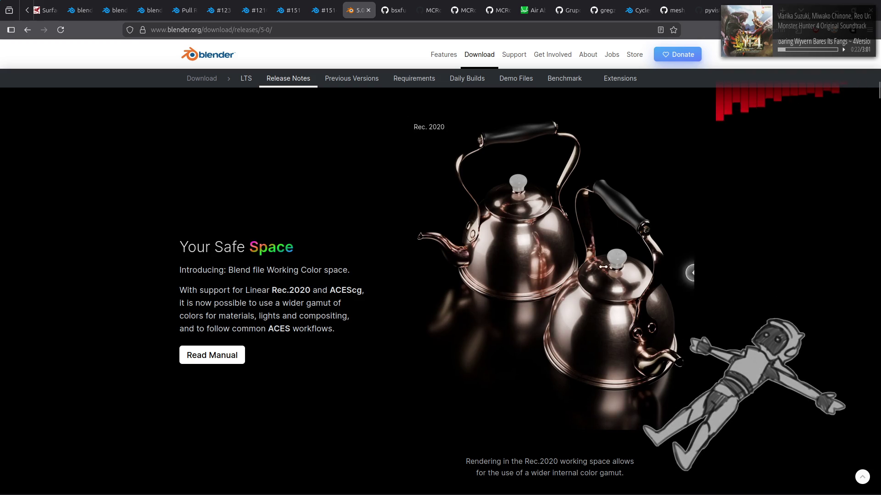
double_click(345, 291)
click(203, 281)
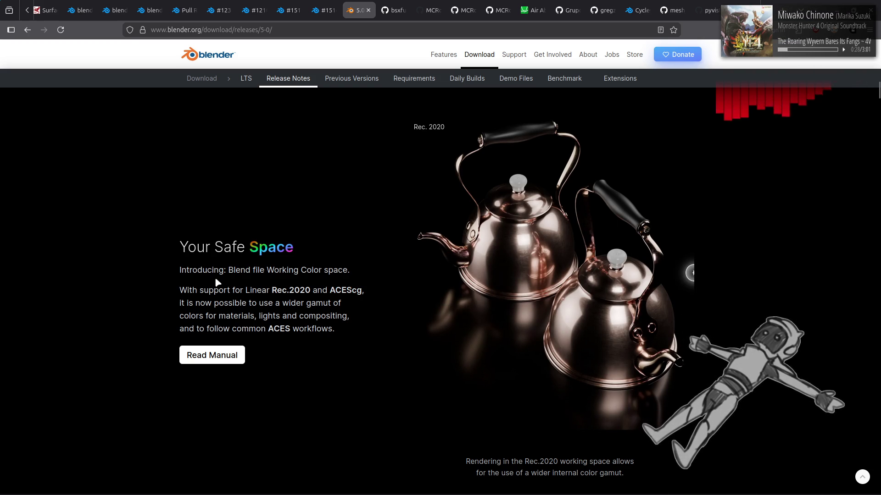
drag(269, 292, 311, 292)
click(186, 292)
Read further, compare the Nishita and Multiple Scattering renders, then go back to the Download page.
scroll(down, 3)
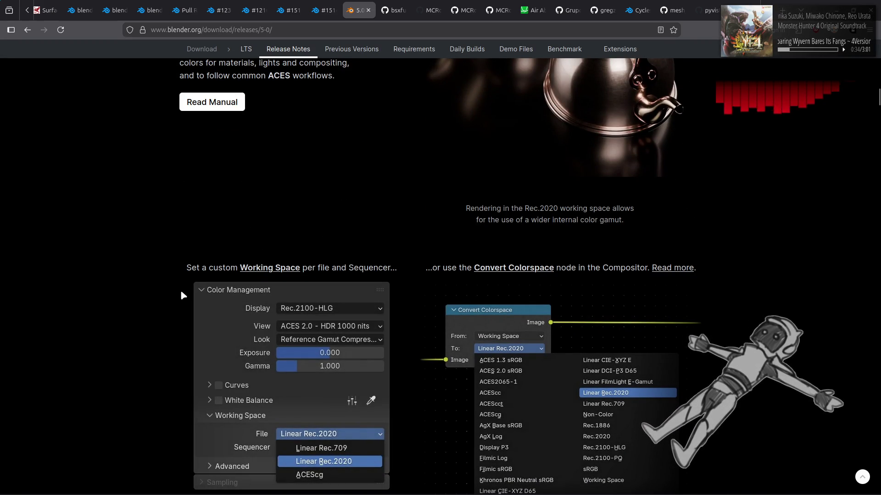
scroll(down, 3)
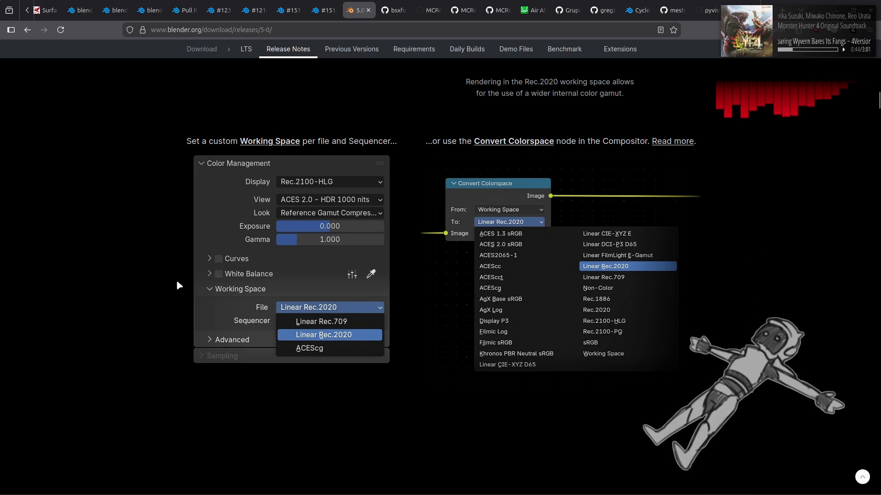
scroll(down, 3)
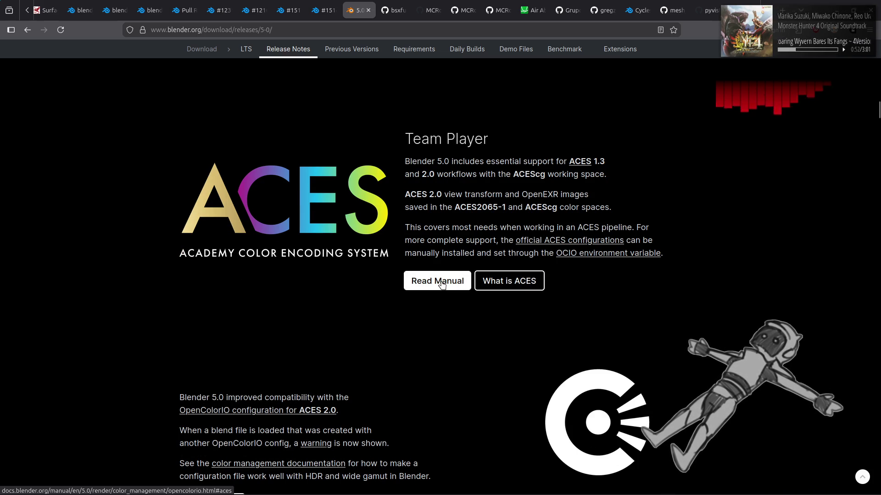
scroll(down, 3)
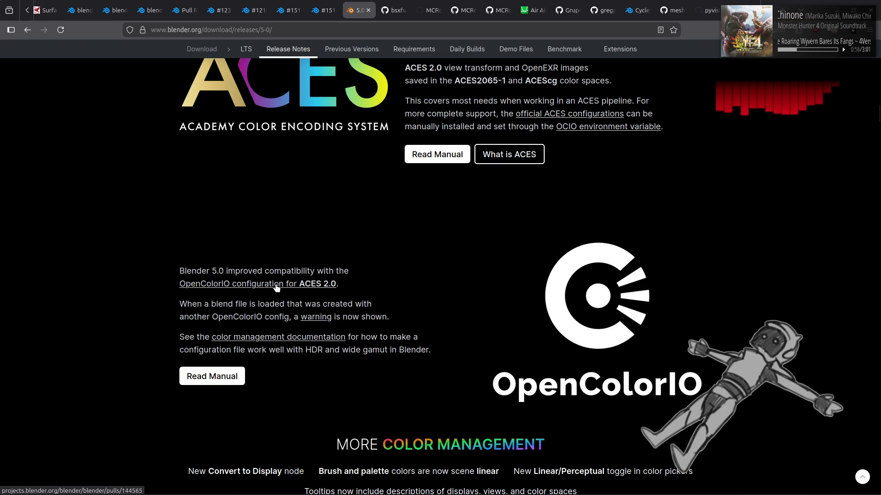
scroll(down, 3)
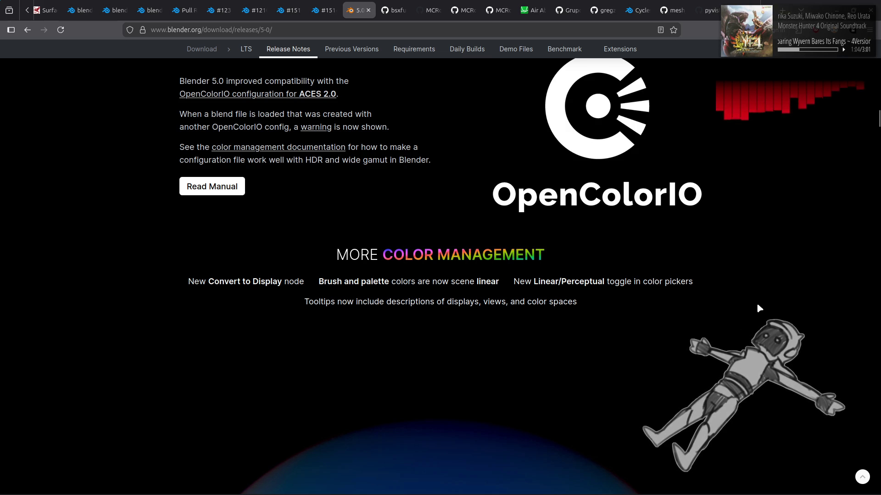
scroll(down, 3)
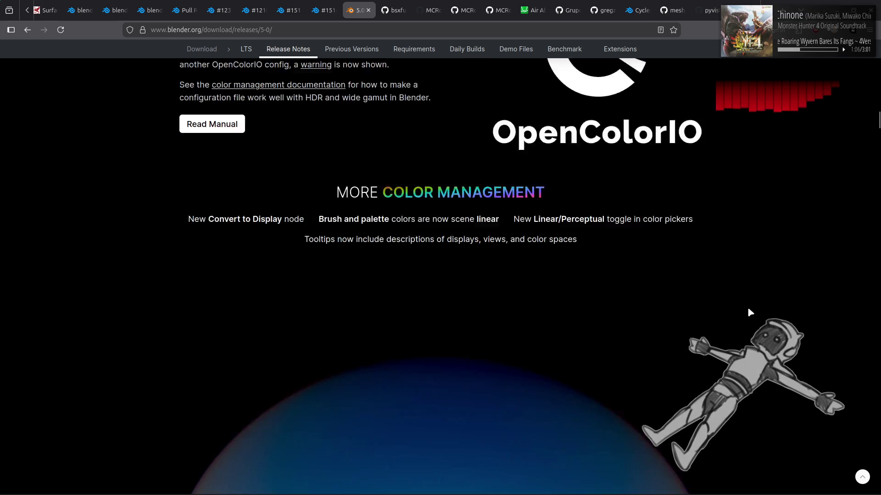
scroll(down, 3)
scroll(down, 3)
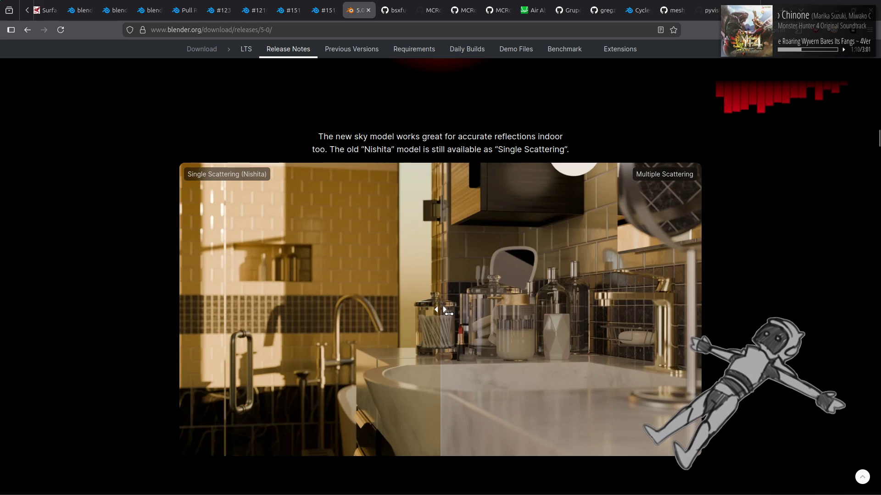
drag(448, 314, 24, 319)
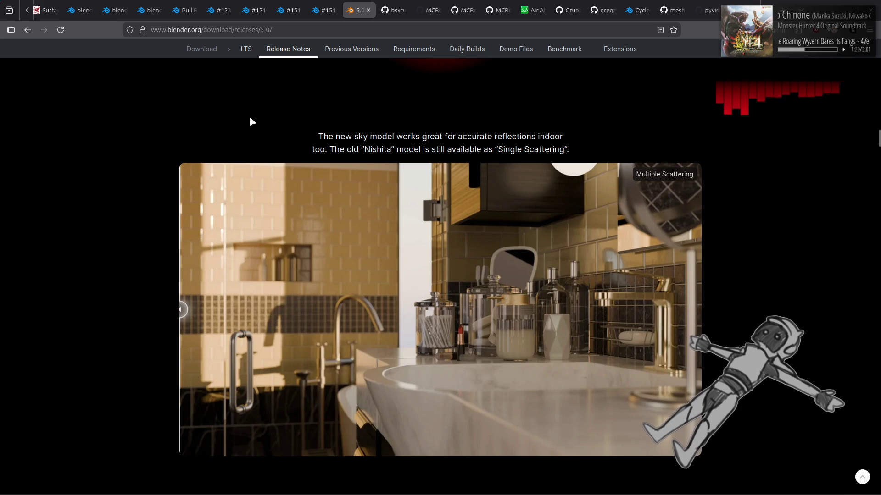
key(alt+Left)
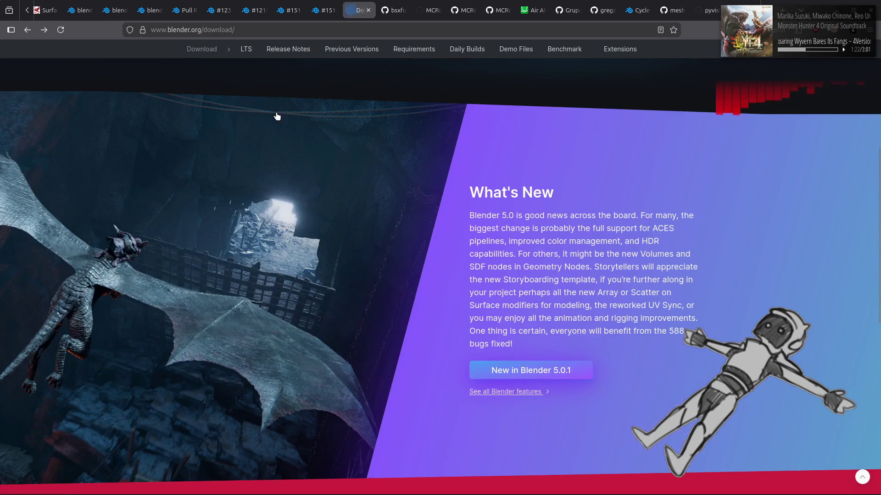
Return to the Download page, then review the #151125 Separate by Material custom normals fix.
key(alt+Left)
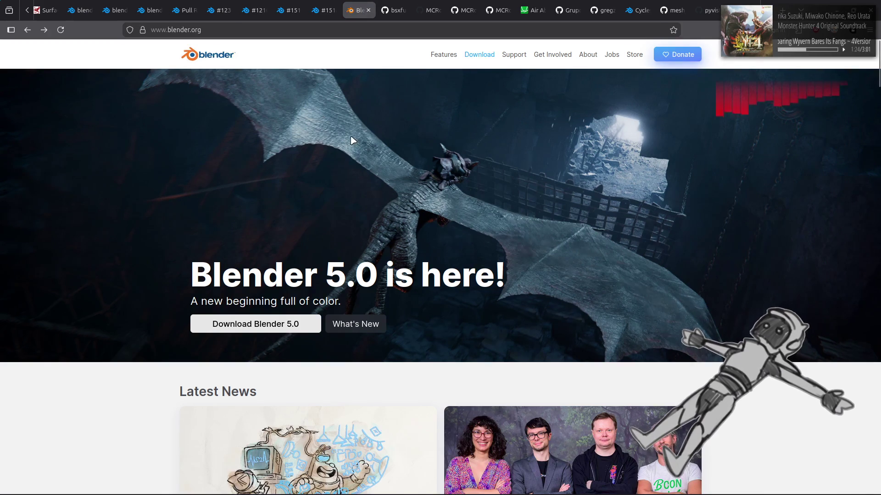
key(alt+Right)
scroll(up, 3)
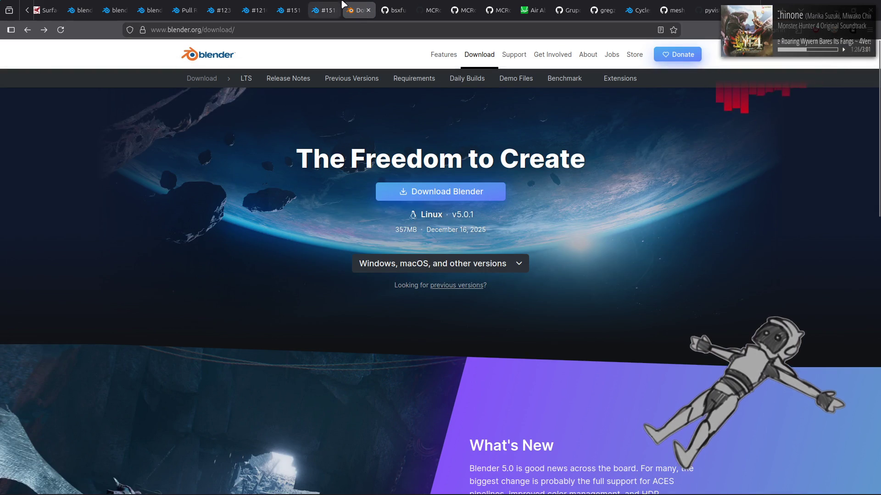
click(328, 8)
click(294, 6)
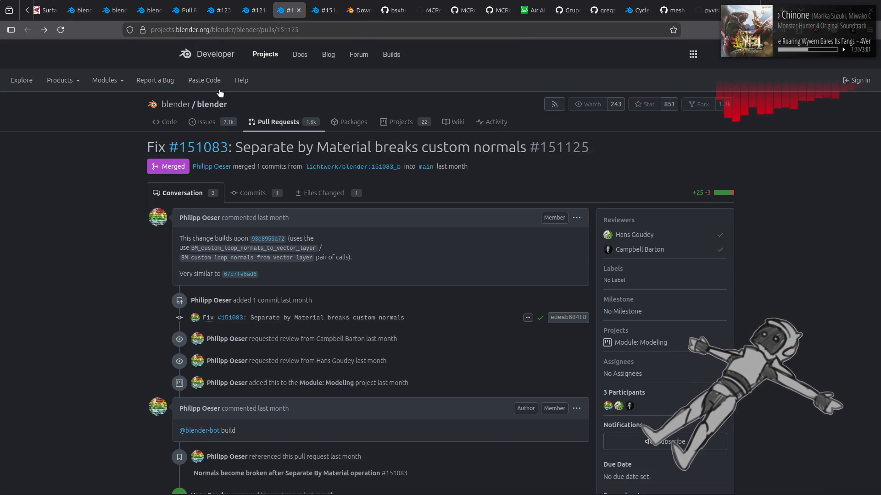
scroll(down, 3)
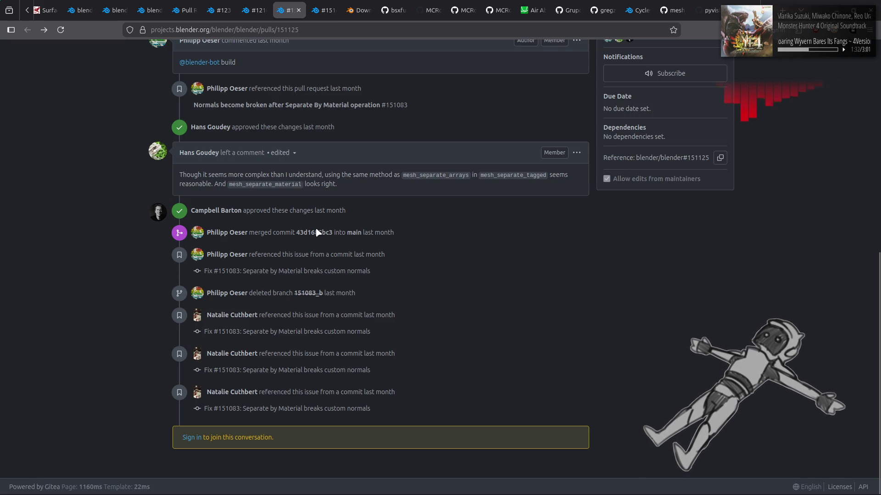
Switch to pull request #121023, Importance Resampling, and close a neighbouring tab.
mouse_move(367, 235)
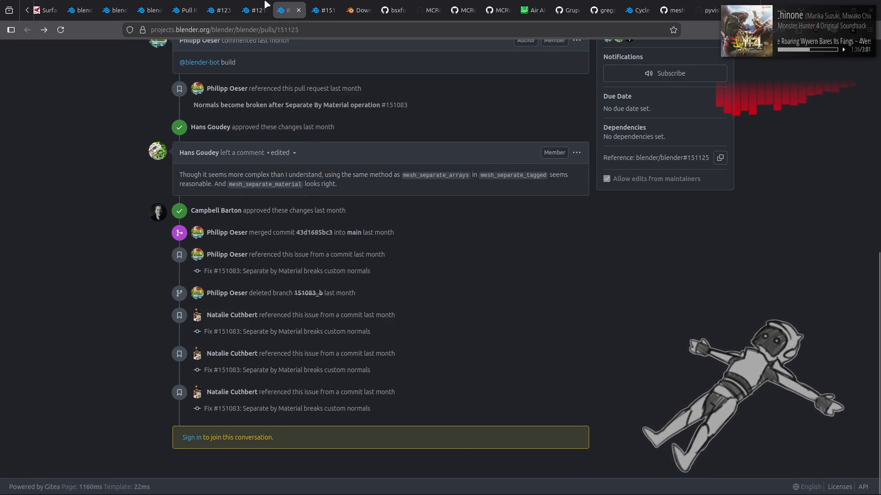
click(260, 3)
middle_click(289, 10)
Close the second neighbouring tab and read through #121023's TODO, FIX and Cleanup lists.
middle_click(289, 10)
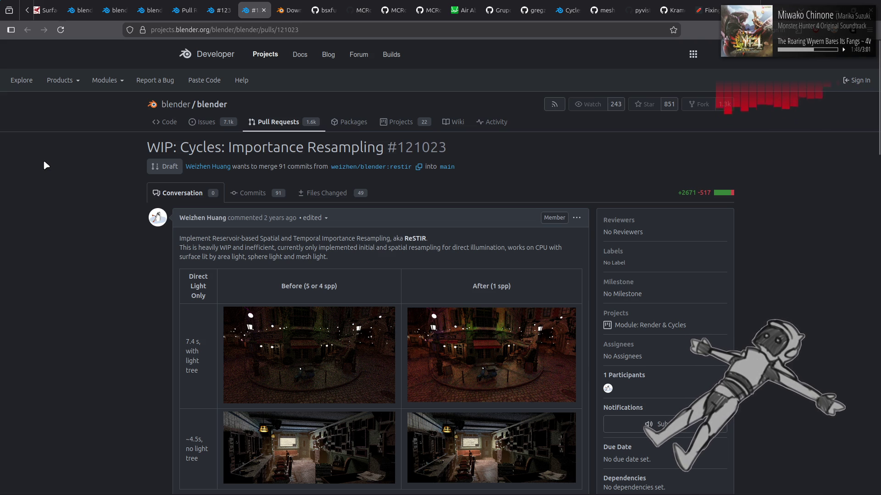
scroll(down, 3)
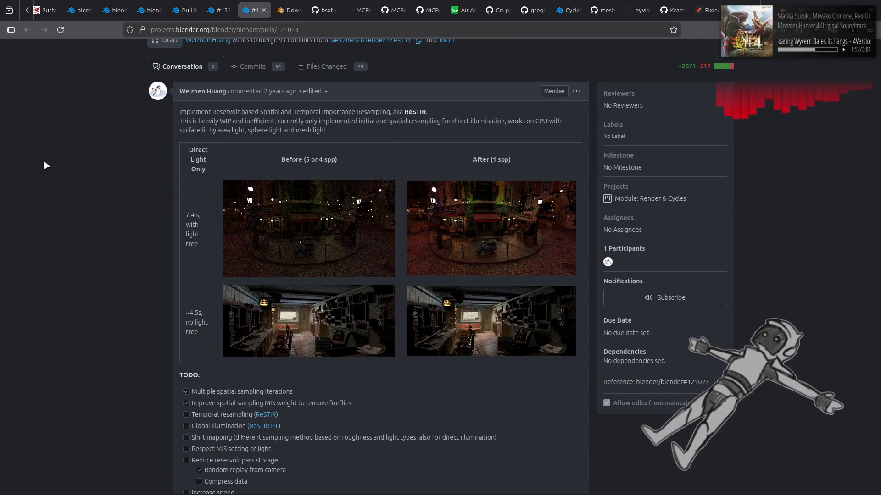
scroll(down, 3)
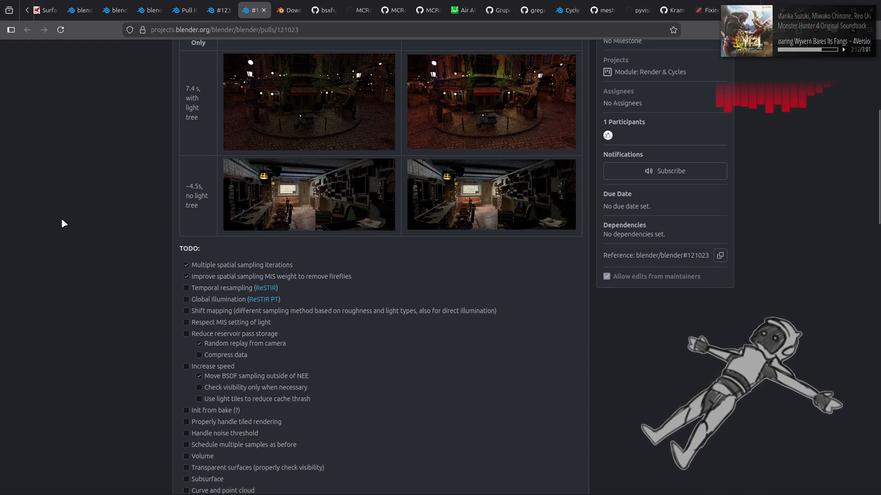
scroll(down, 3)
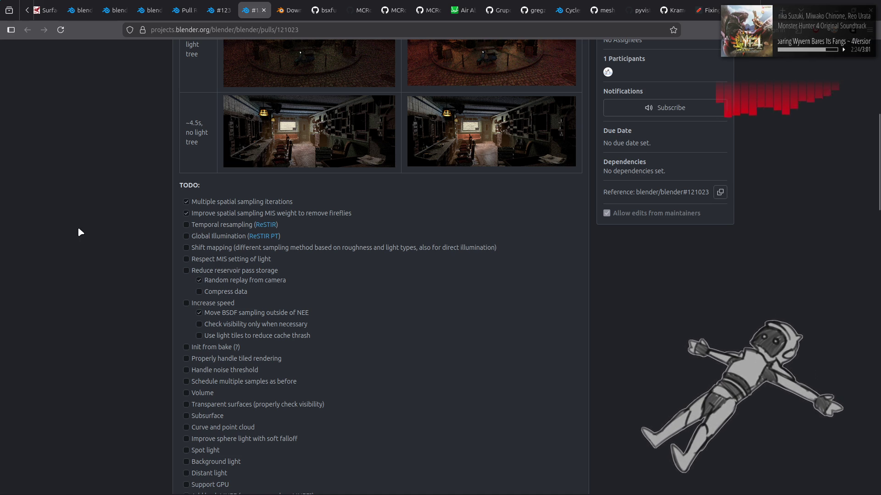
scroll(down, 3)
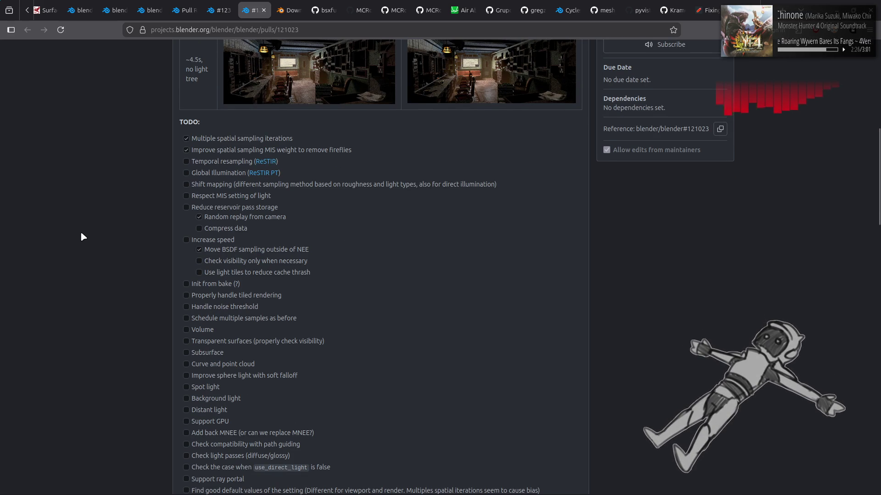
scroll(down, 3)
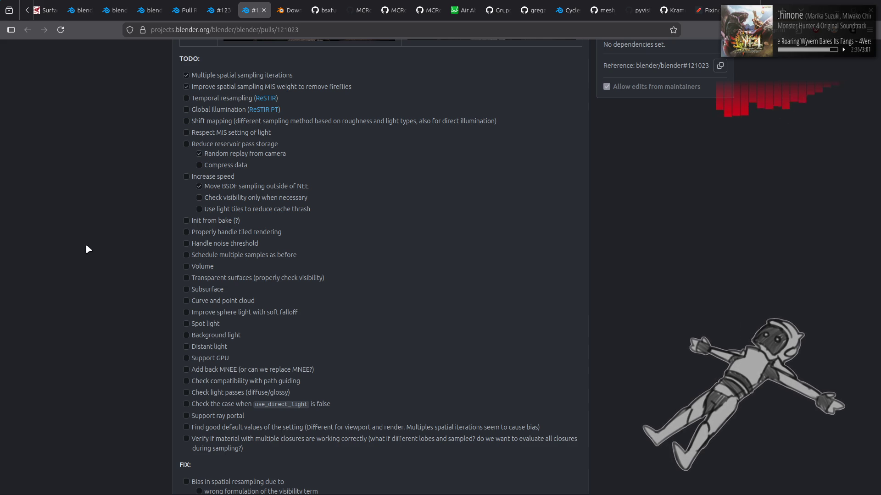
scroll(down, 3)
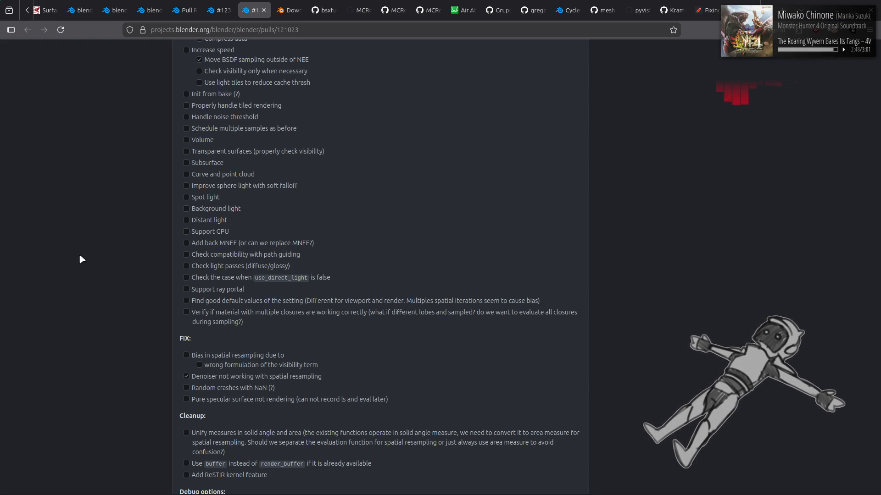
scroll(down, 3)
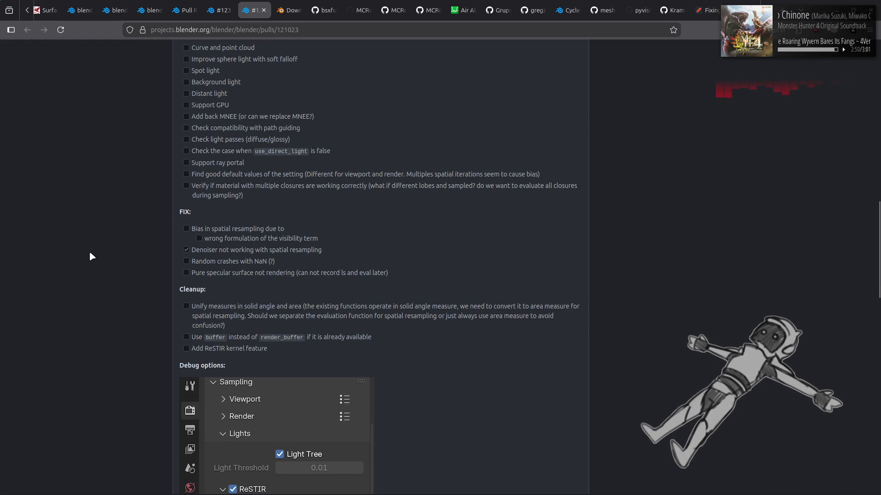
Jump to the end of #121023, then close its tab to reveal #123156 FAST Blue Noise.
scroll(up, 3)
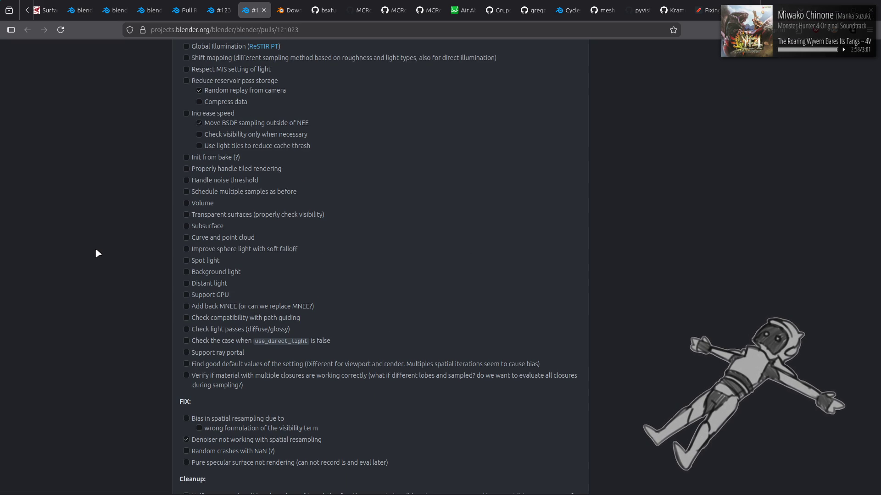
scroll(up, 3)
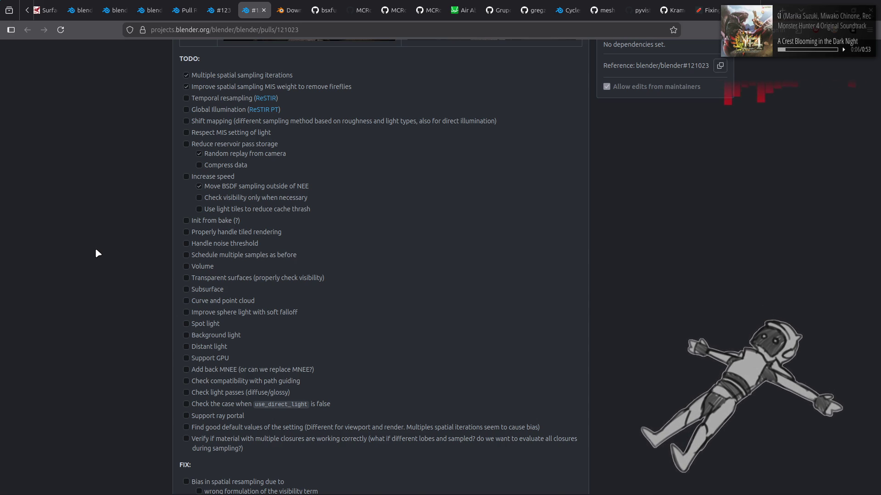
key(End)
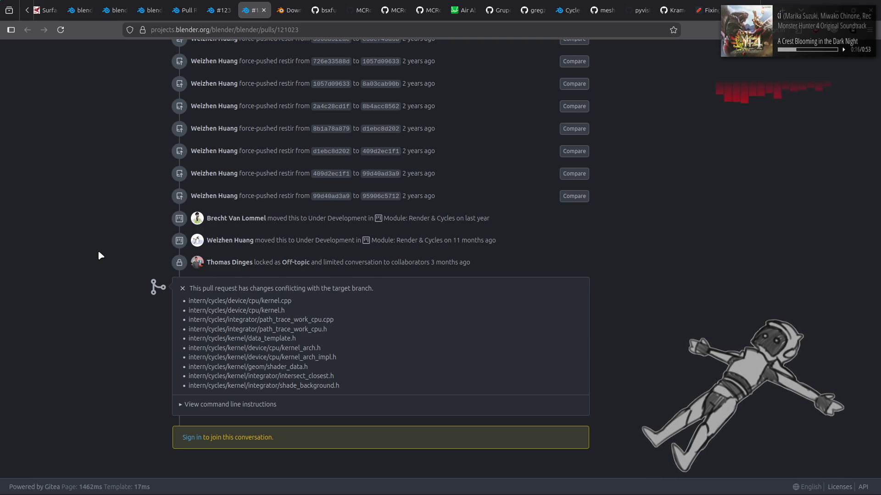
click(263, 10)
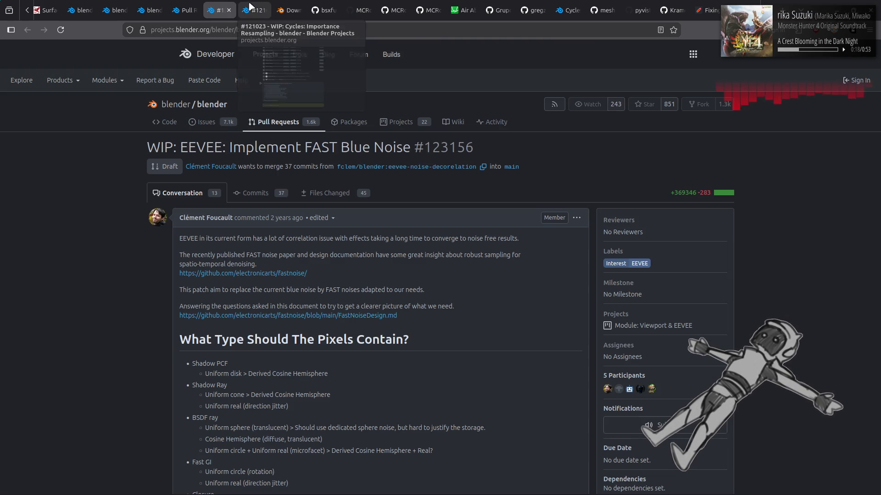
Close the separate-by-material search results tab, returning to FAST Blue Noise pull request #123156.
click(181, 6)
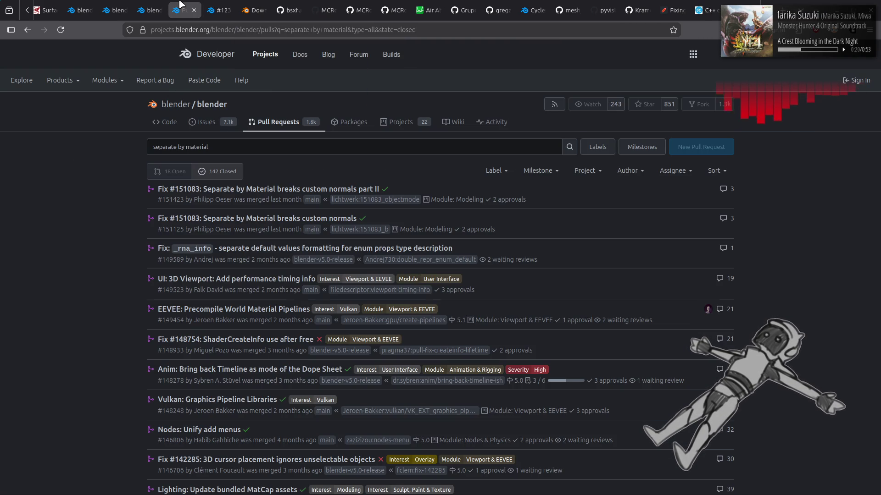
key(ctrl+Page_Up)
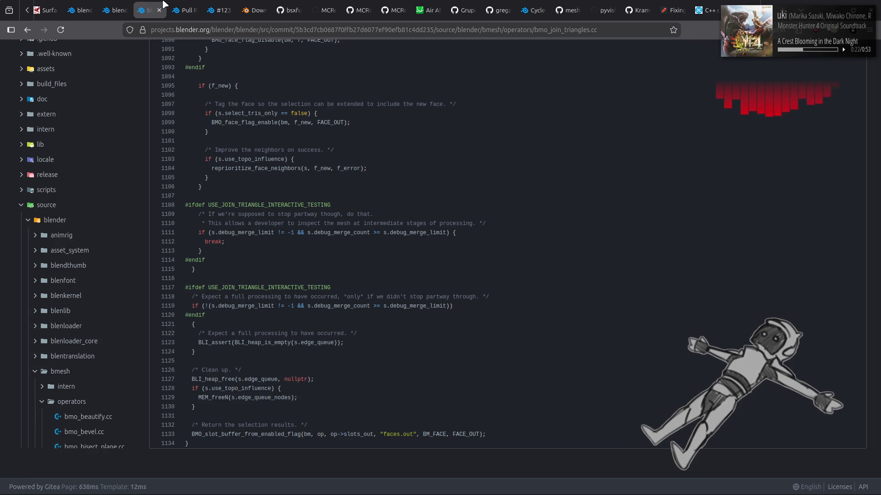
click(181, 5)
key(ctrl+w)
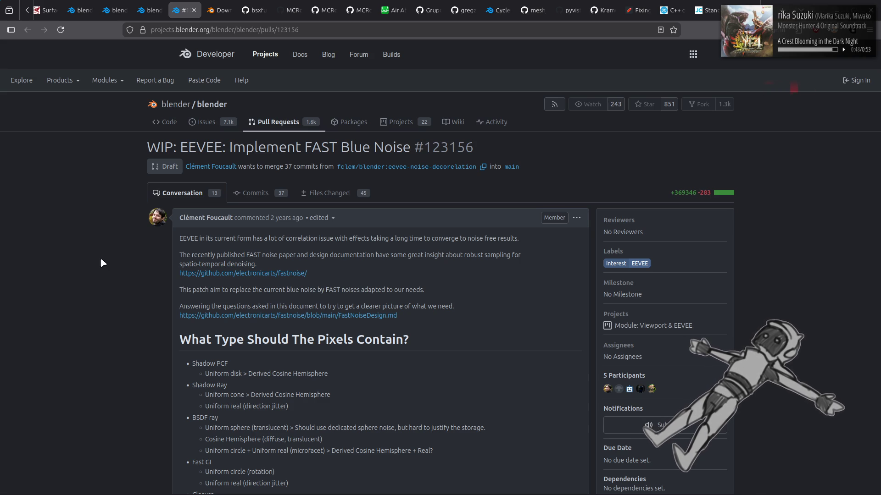
scroll(down, 3)
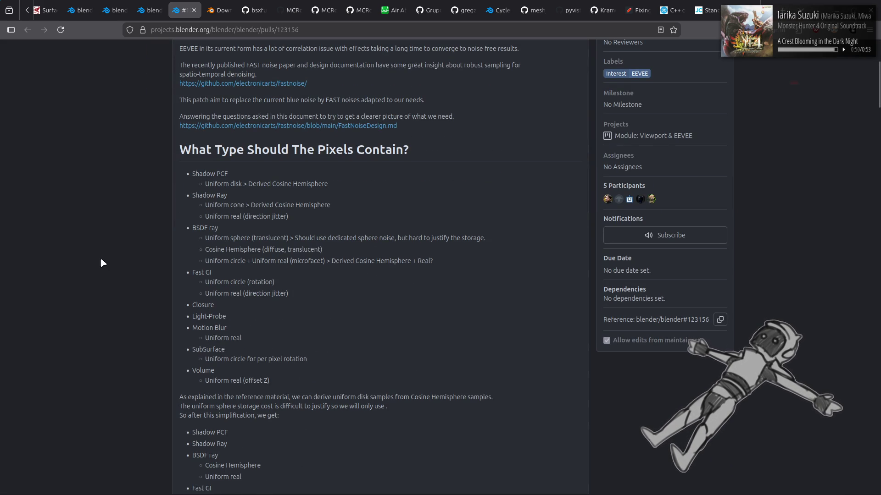
scroll(down, 3)
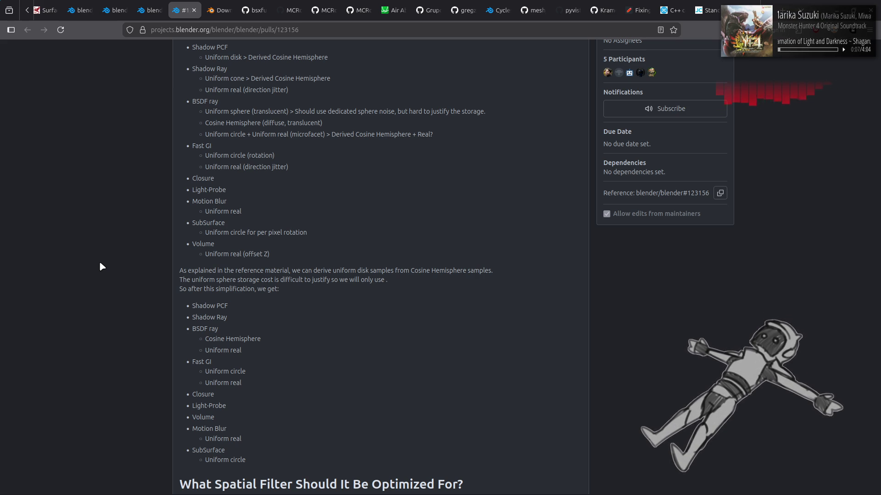
scroll(down, 3)
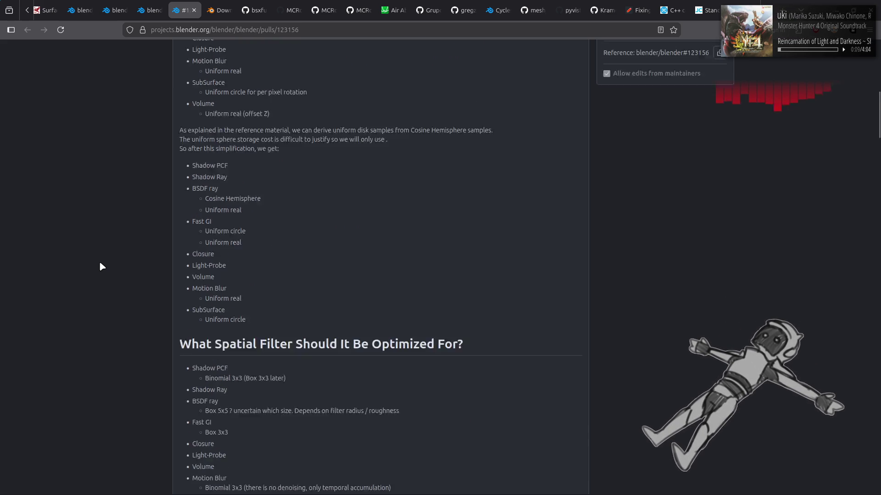
scroll(down, 3)
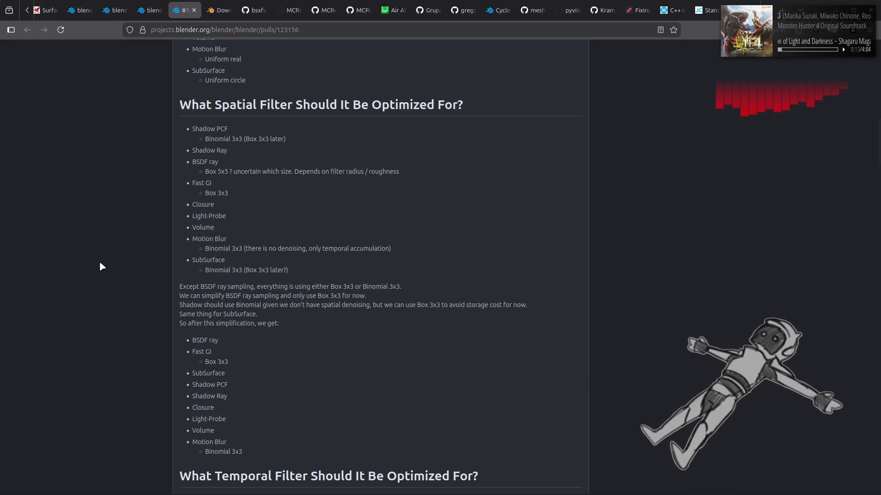
scroll(down, 3)
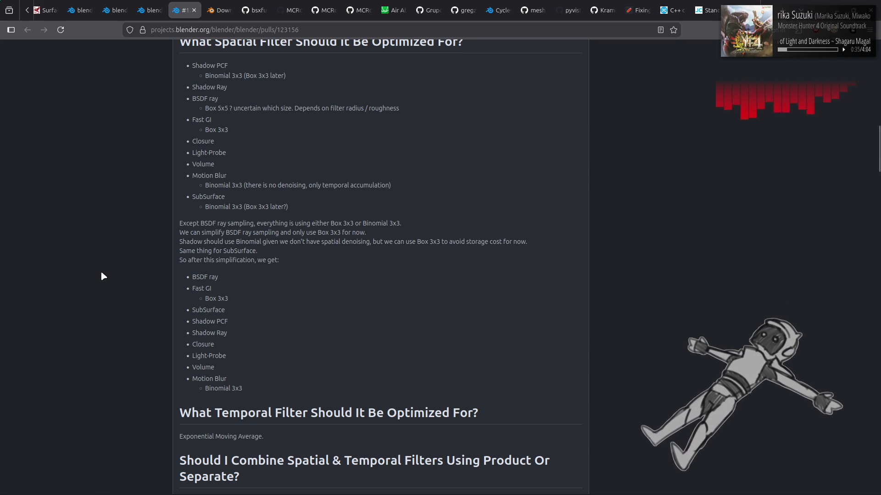
scroll(down, 3)
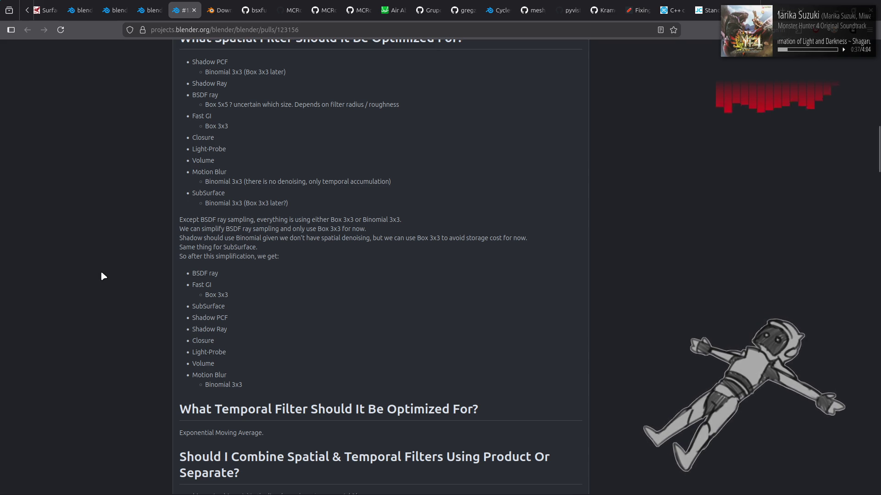
scroll(down, 3)
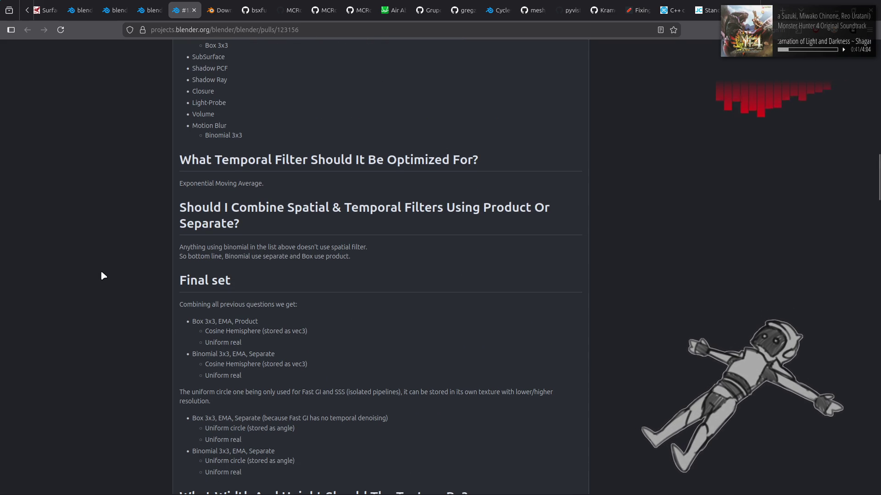
scroll(down, 3)
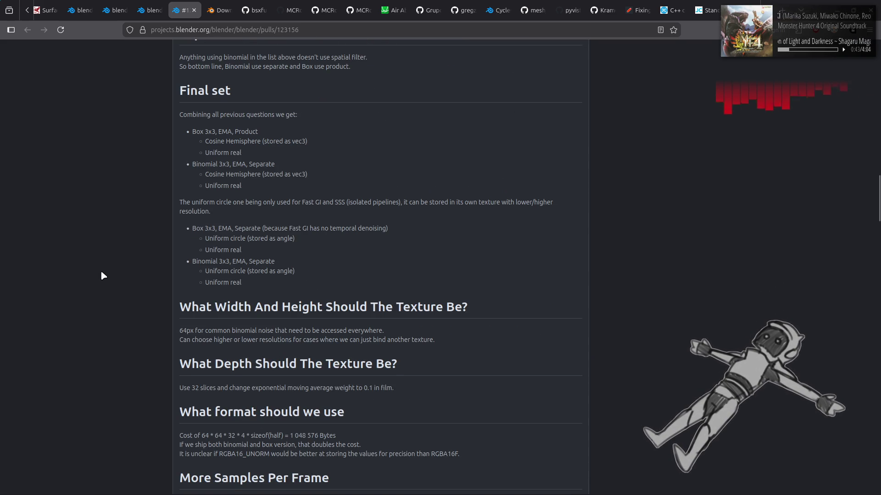
scroll(down, 3)
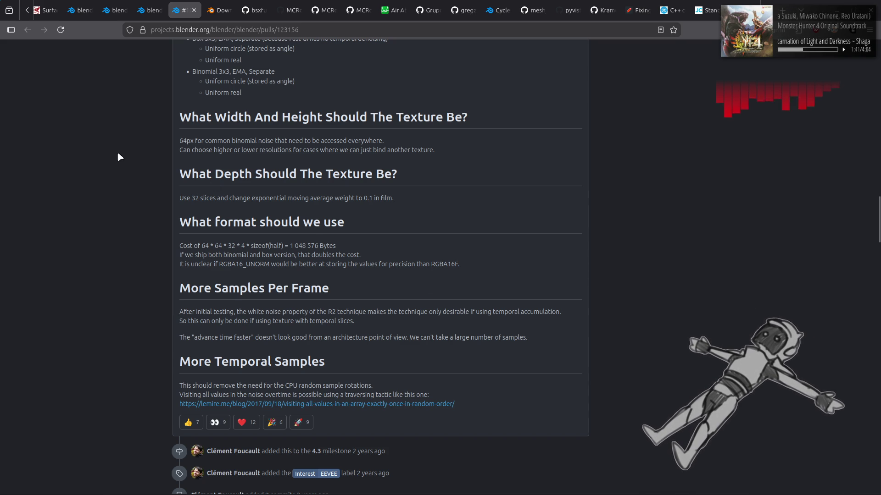
key(alt+Tab)
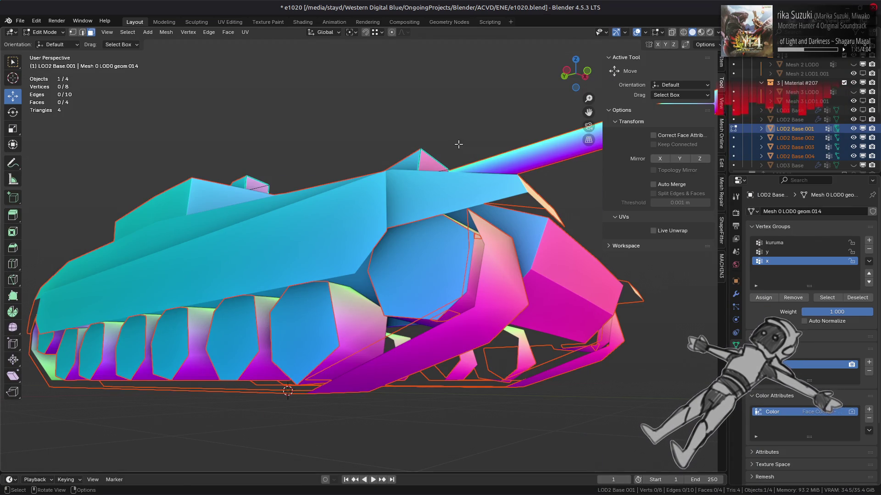
Join the LOD2 Base pieces with Ctrl+J and step through undo/redo to compare.
key(Tab)
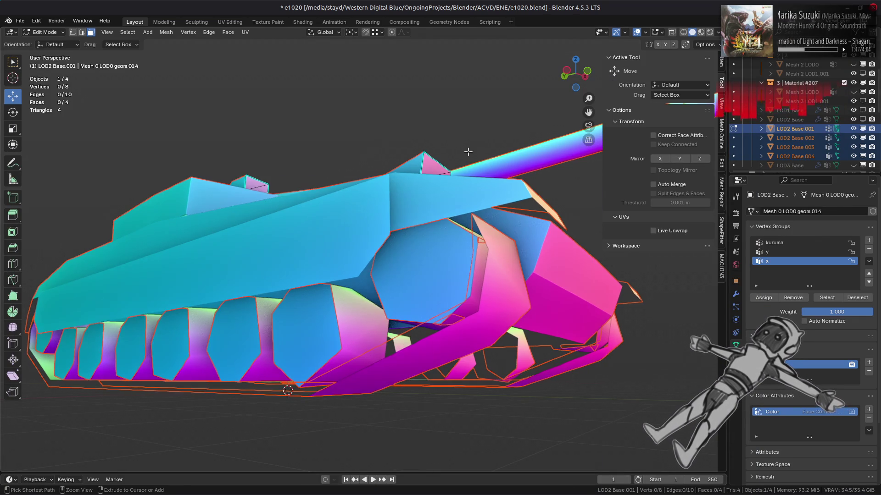
key(ctrl+j)
key(Tab)
key(ctrl+z)
key(ctrl+z)
key(ctrl+shift+z)
key(ctrl+z)
key(ctrl+shift+z)
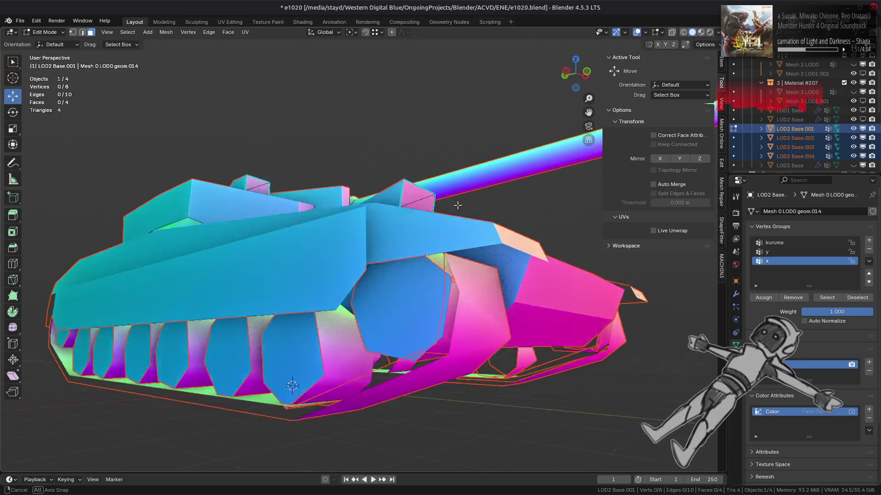
Compare the joined and separate shading from side and top, then undo to four Object Mode pieces.
scroll(up, 3)
key(ctrl+z)
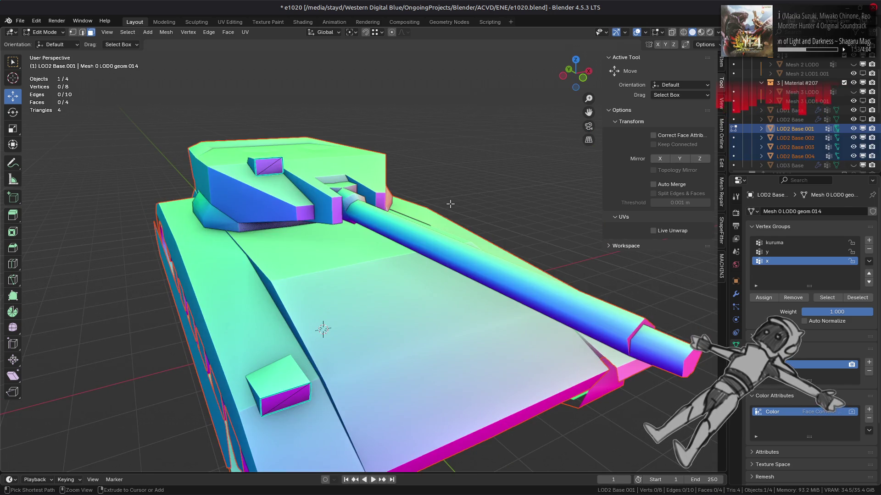
key(ctrl+shift+z)
drag(450, 204, 330, 179)
key(ctrl+z)
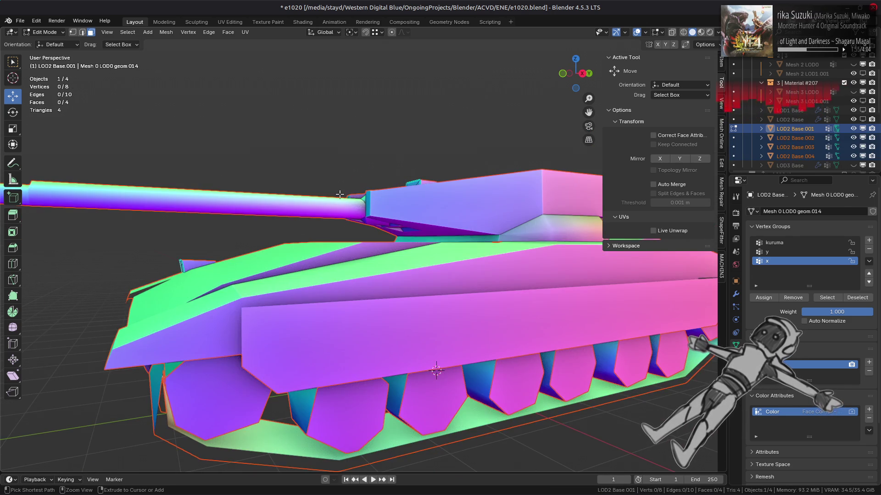
key(ctrl+shift+z)
key(ctrl+z)
key(ctrl+shift+z)
scroll(up, 3)
drag(339, 195, 375, 141)
key(ctrl+z)
key(ctrl+shift+z)
key(ctrl+z)
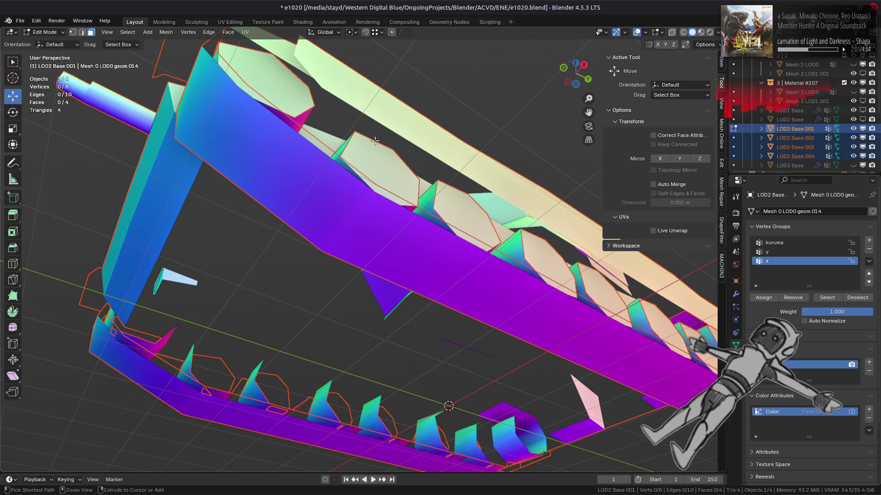
key(ctrl+z)
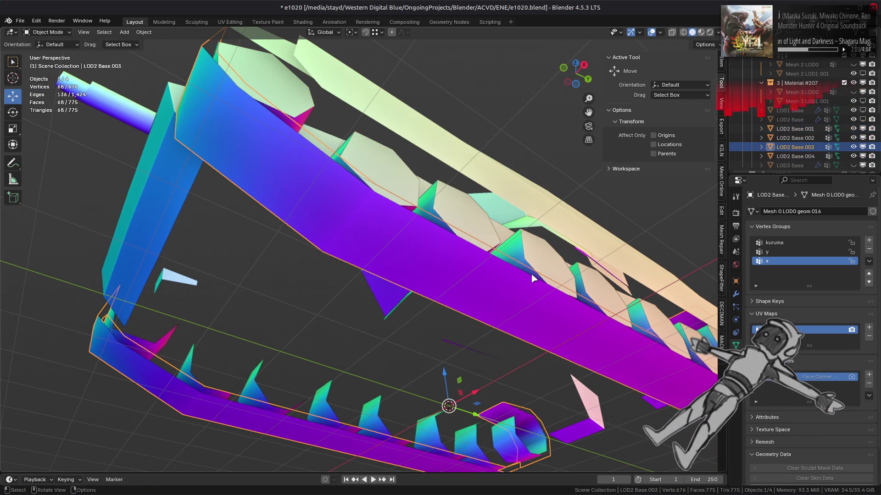
click(736, 294)
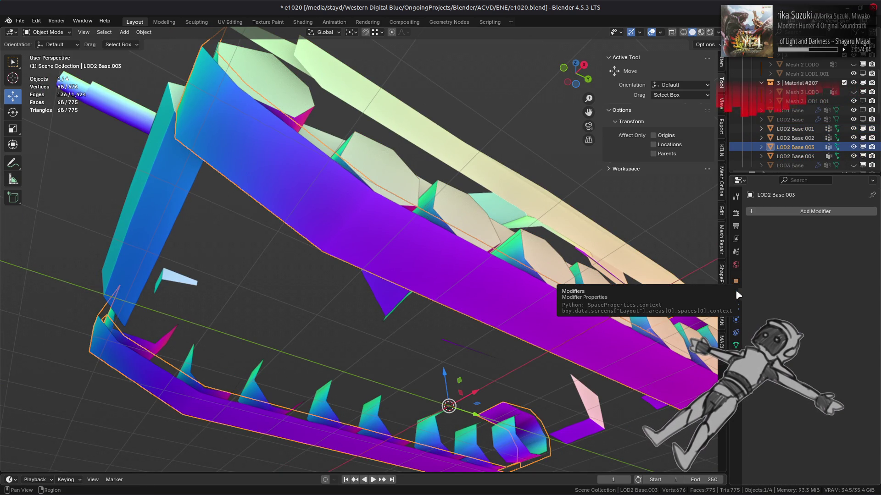
click(795, 214)
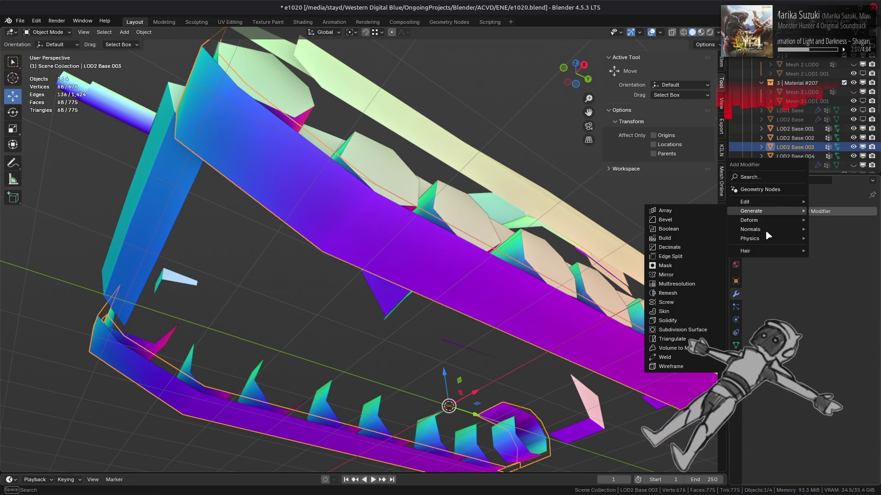
mouse_move(764, 230)
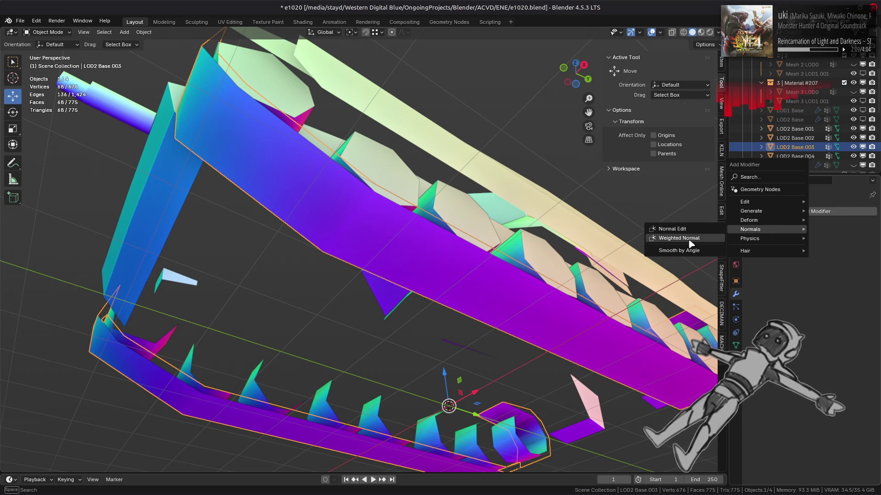
click(679, 238)
click(821, 299)
click(822, 306)
click(831, 261)
click(829, 280)
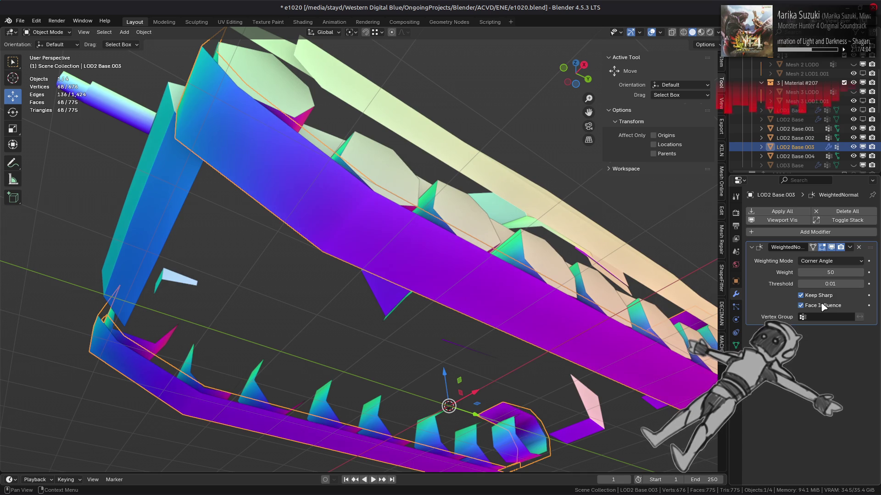
click(834, 248)
click(834, 248)
click(834, 248)
click(834, 248)
click(834, 248)
click(833, 248)
click(834, 248)
click(834, 248)
click(834, 248)
click(834, 248)
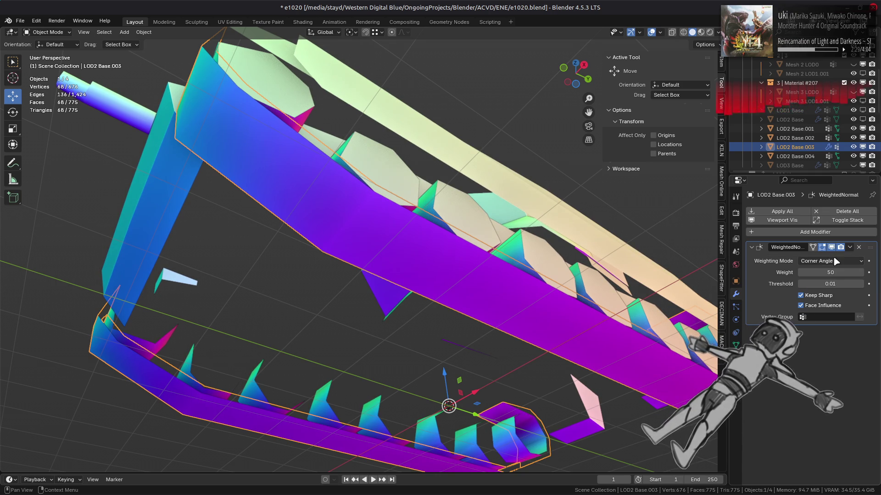
click(859, 248)
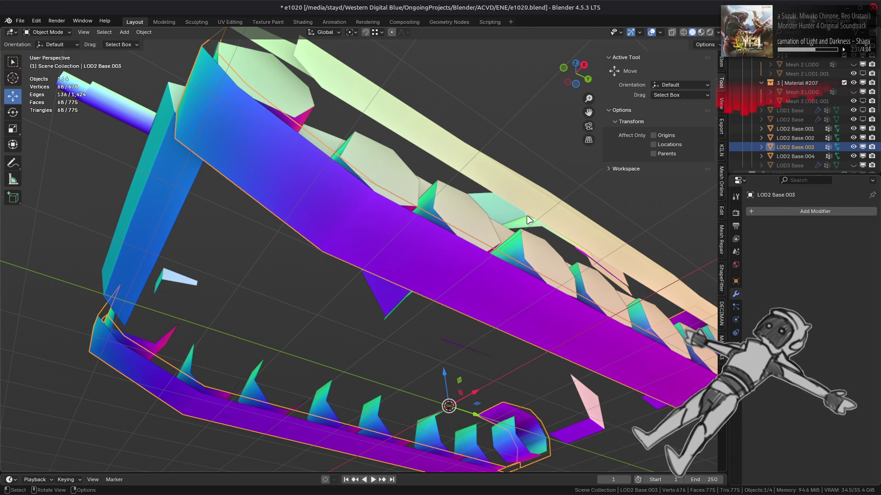
drag(530, 222, 365, 269)
click(795, 128)
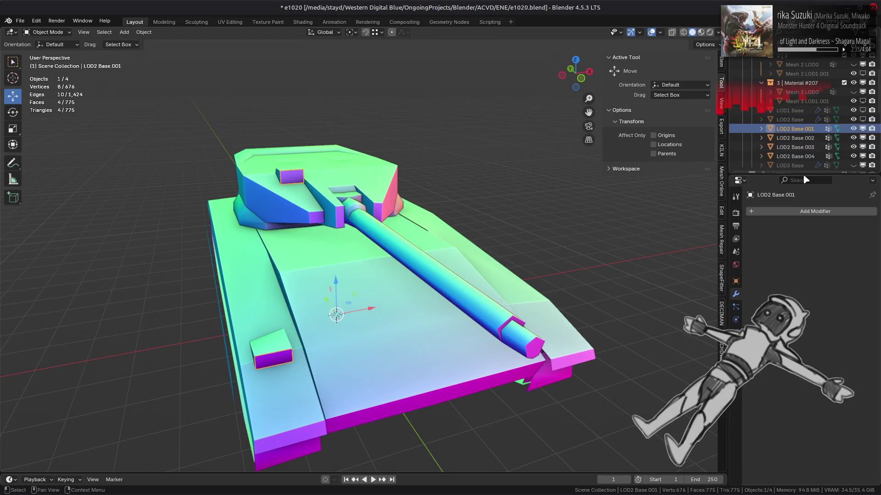
Move LOD2 Base.001 into the Material #207 collection and rename it Mesh 3 LOD2.
click(736, 358)
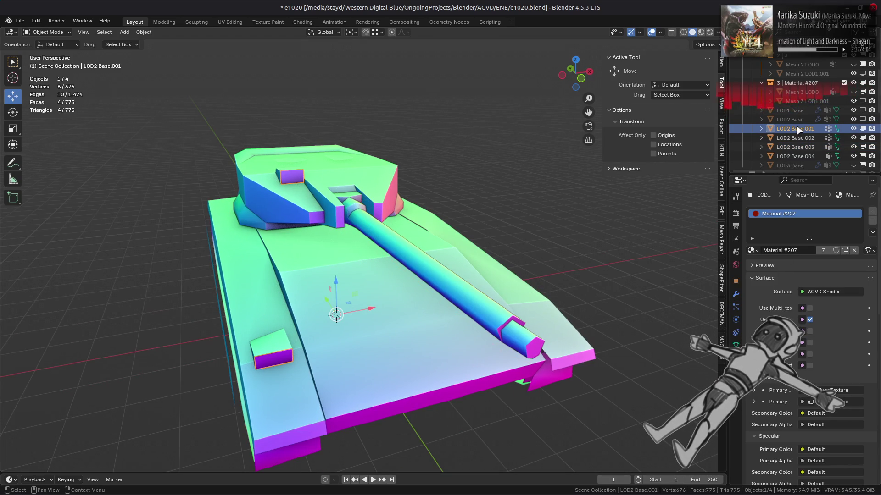
scroll(up, 3)
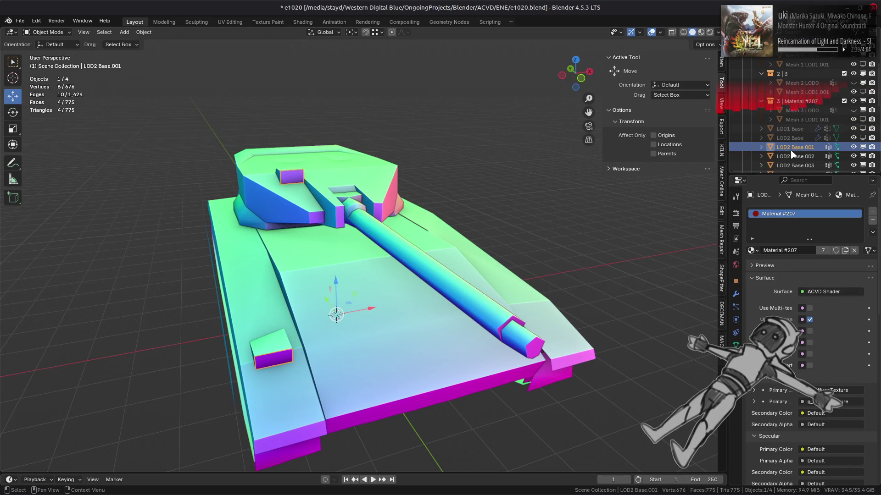
drag(794, 152, 806, 101)
scroll(down, 3)
double_click(806, 97)
text(Mesh 3 LOD2)
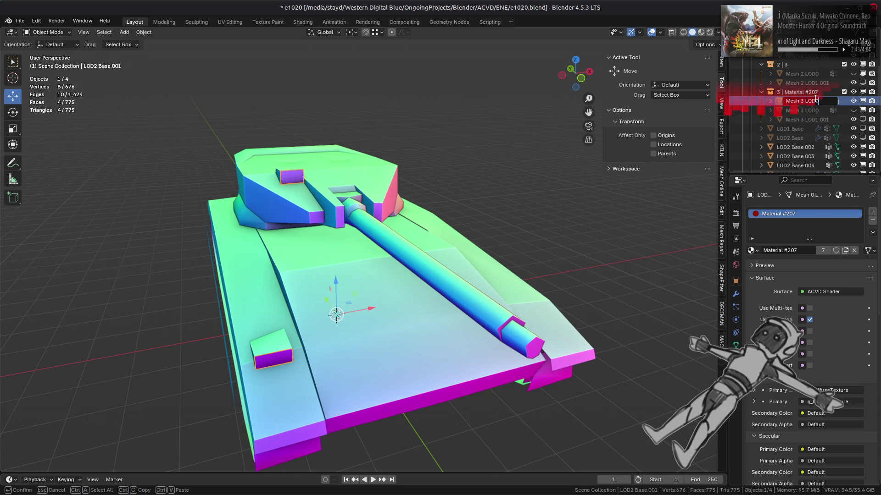
key(Return)
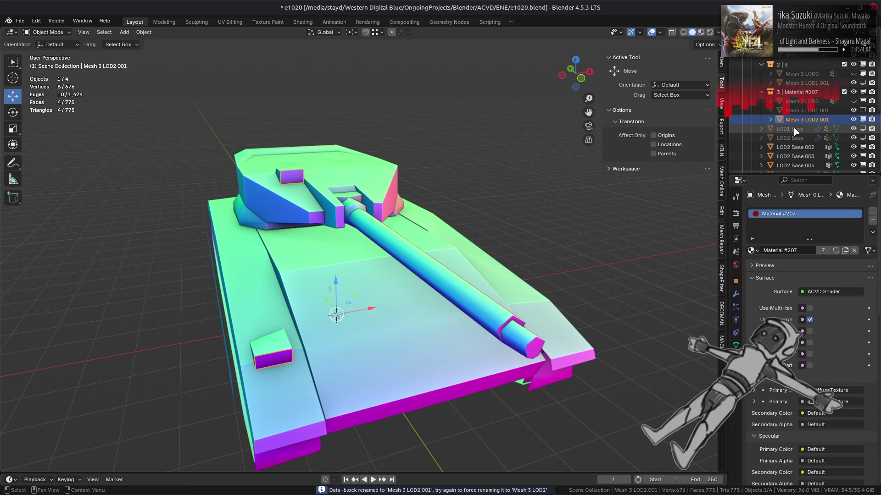
Move LOD2 Base.002 and rename it Mesh 0 LOD2 from the Mesh 0 LOD0 name.
click(794, 147)
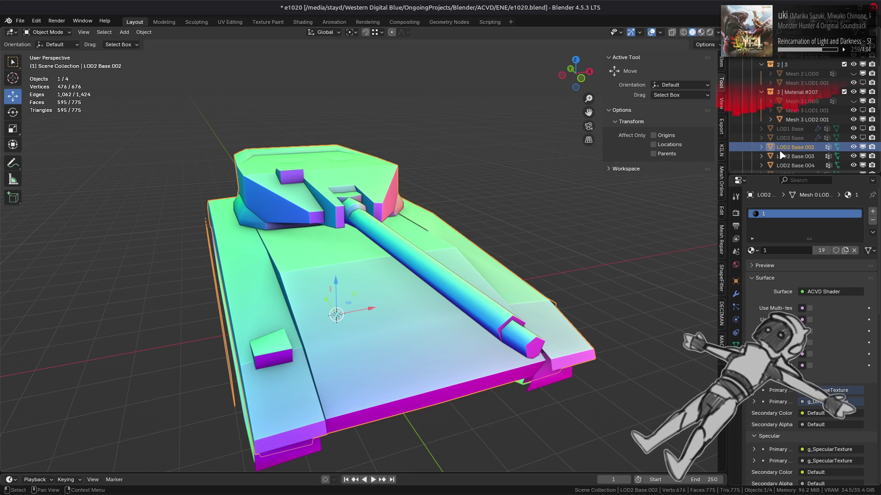
drag(782, 156, 797, 98)
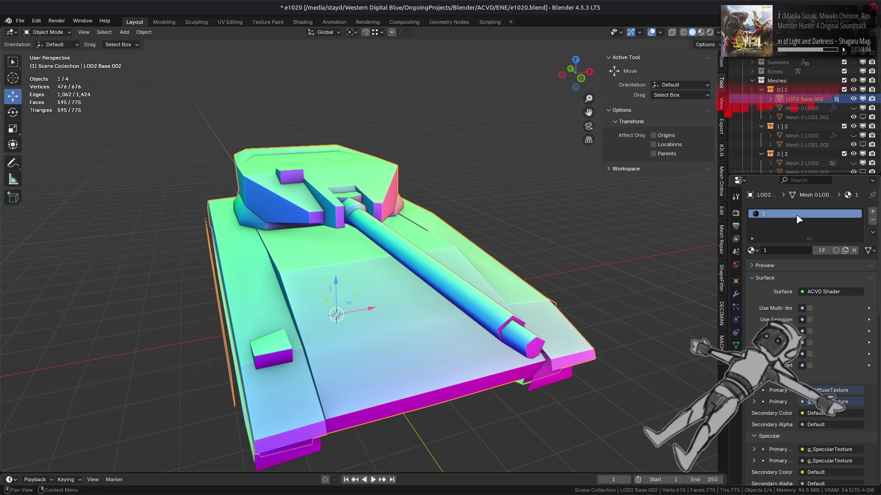
click(805, 108)
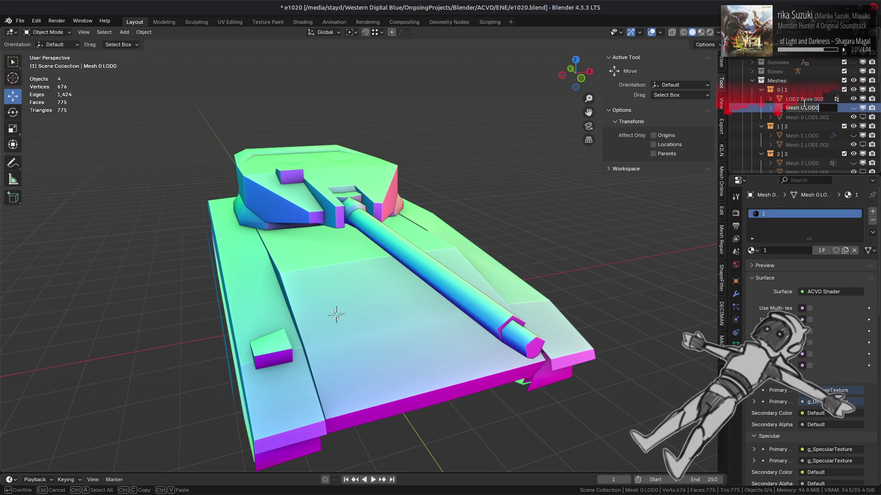
double_click(804, 98)
text(Mesh 0 LOD0)
key(BackSpace)
text(2)
key(Return)
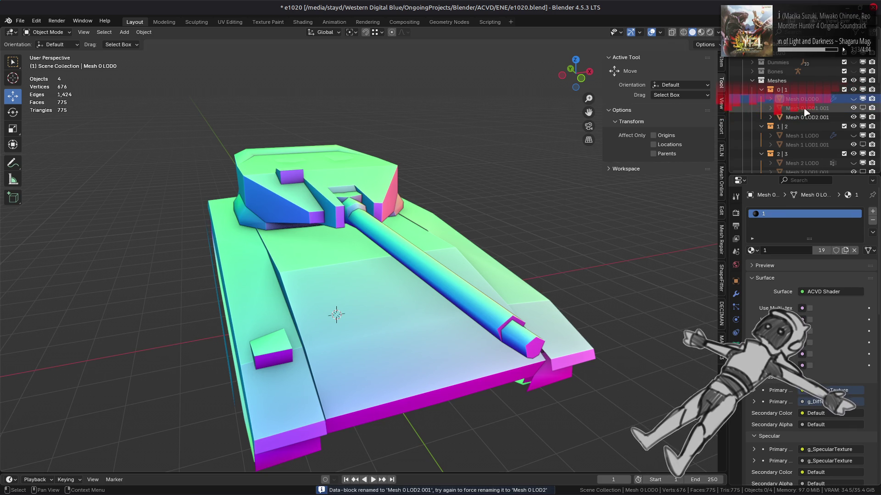
Move LOD2 Base.003 into collection 1 | 2 and rename it Mesh 1 LOD2.
scroll(down, 3)
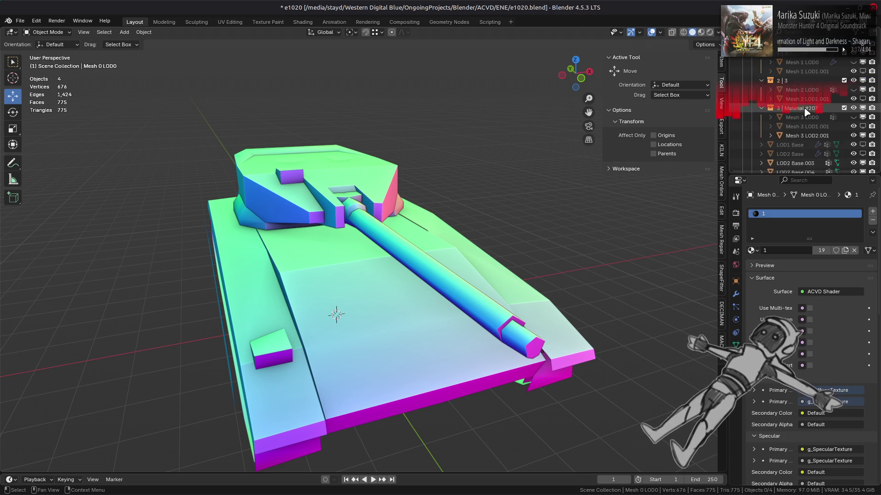
scroll(down, 3)
click(798, 148)
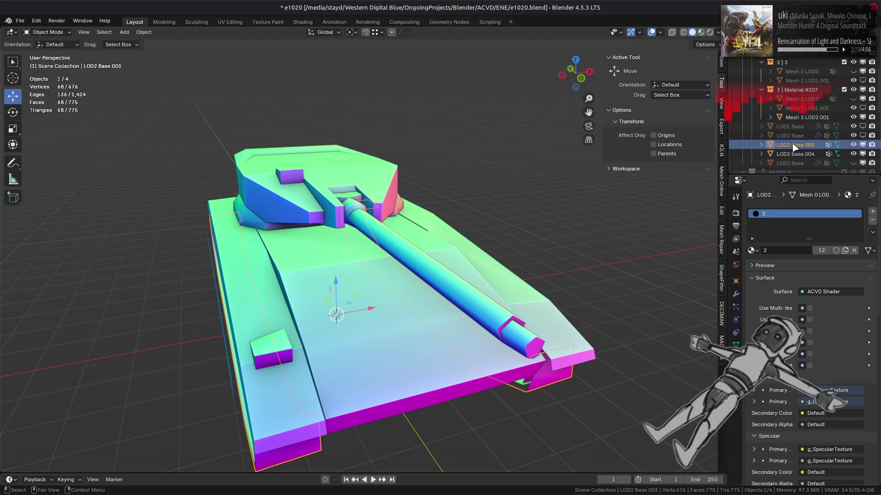
drag(798, 149, 800, 83)
double_click(802, 101)
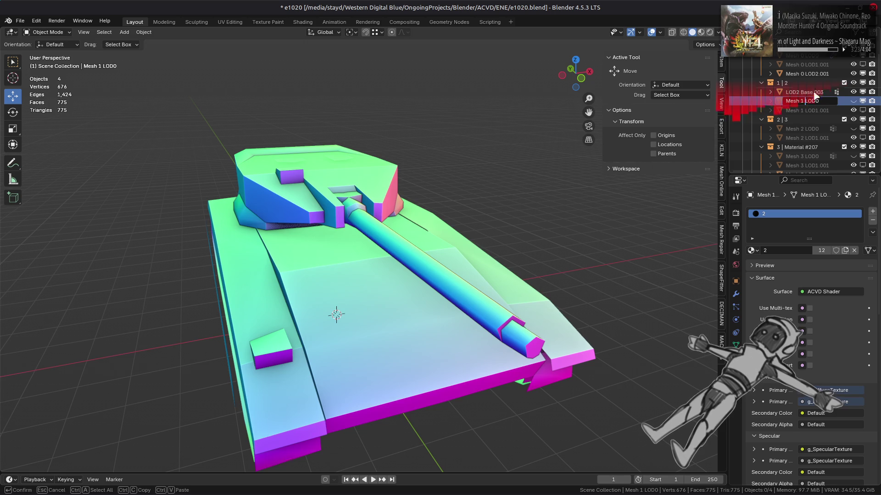
key(ctrl+c)
key(Escape)
scroll(up, 3)
double_click(802, 101)
key(ctrl+v)
key(BackSpace)
text(2)
key(Return)
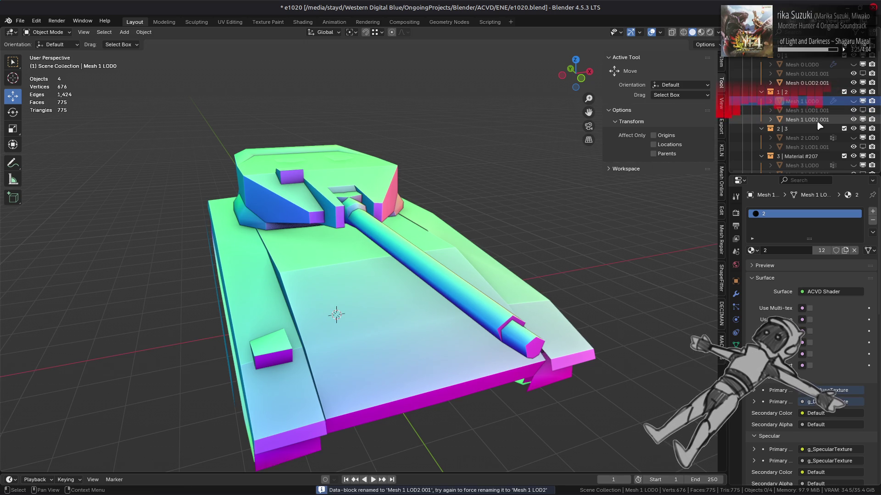
Move LOD2 Base.004 into collection 2 | 3 and rename it Mesh 2 LOD2.
scroll(down, 3)
scroll(down, 3)
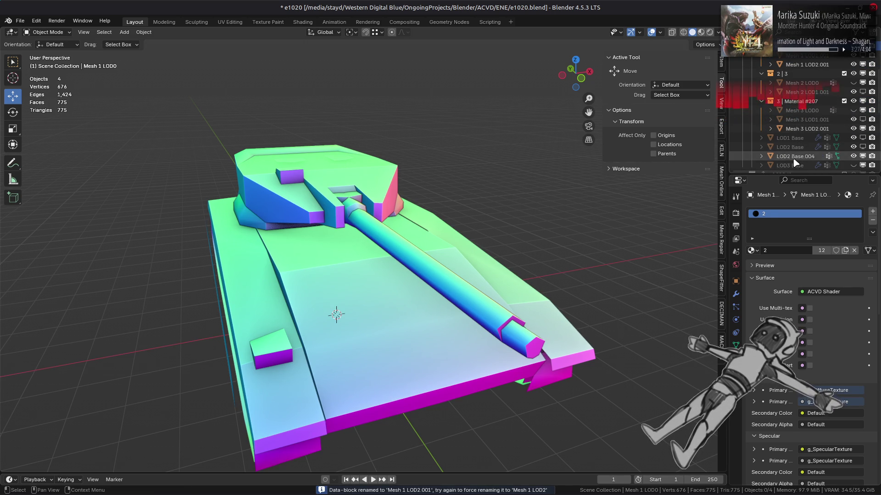
click(798, 156)
drag(798, 156, 810, 95)
double_click(803, 92)
text(Mesh 2 LOD2)
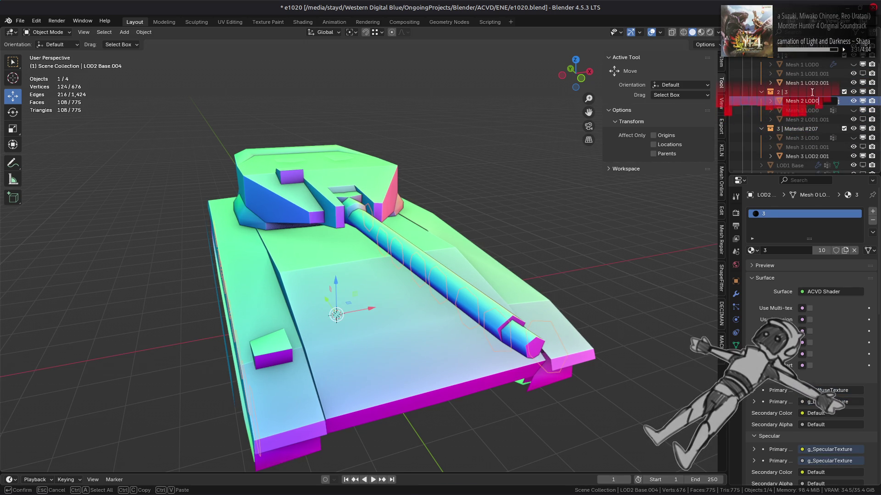
key(Return)
Check the piece's object settings and hide Mesh 2 LOD2.001 in the viewport.
scroll(up, 3)
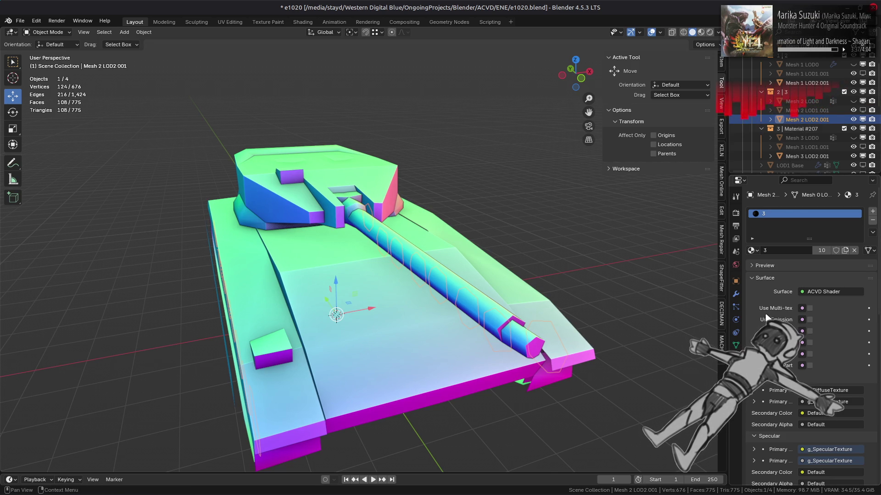
click(735, 281)
scroll(down, 3)
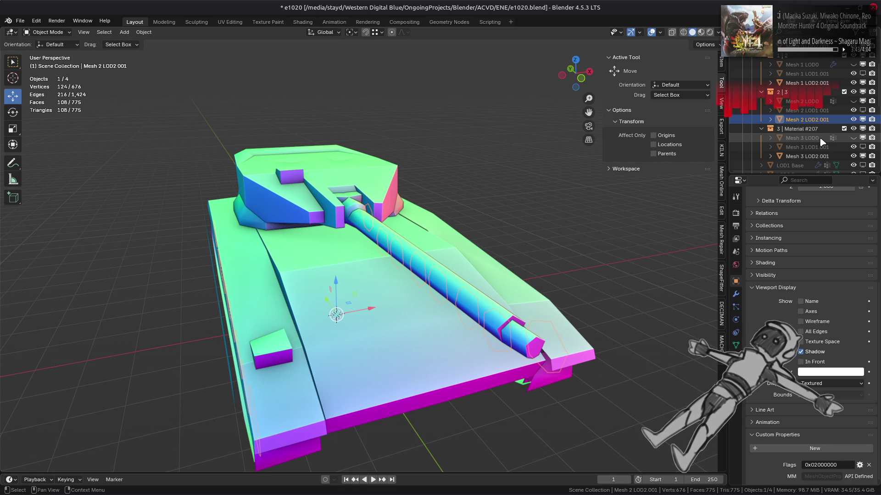
click(853, 119)
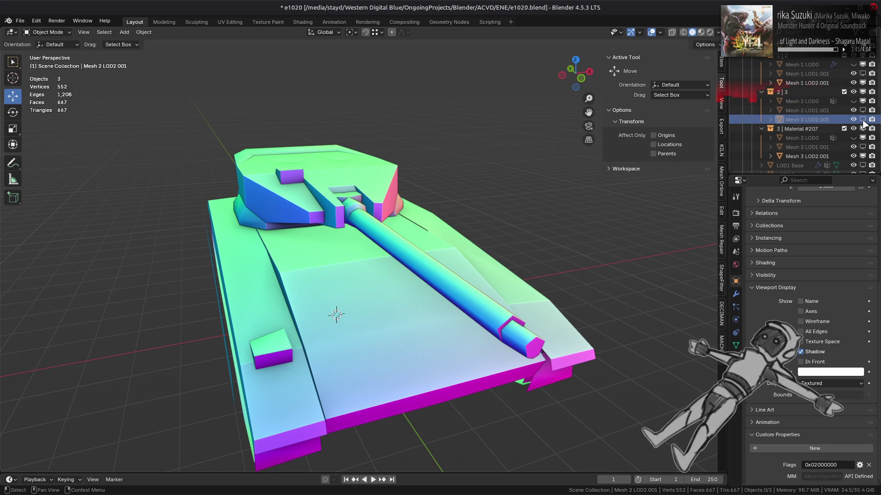
Hide the remaining LOD2 meshes, then unhide and select LOD3 Base.
click(863, 83)
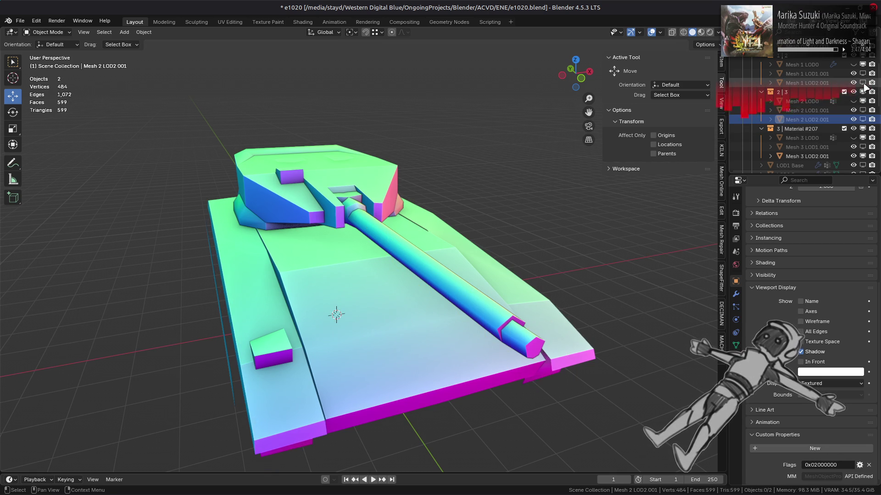
click(863, 156)
scroll(up, 3)
click(862, 92)
scroll(down, 3)
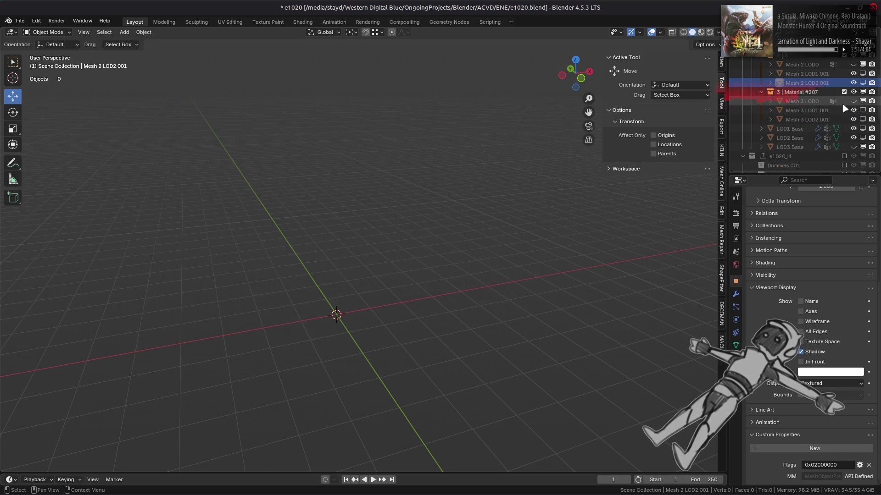
click(853, 147)
click(789, 146)
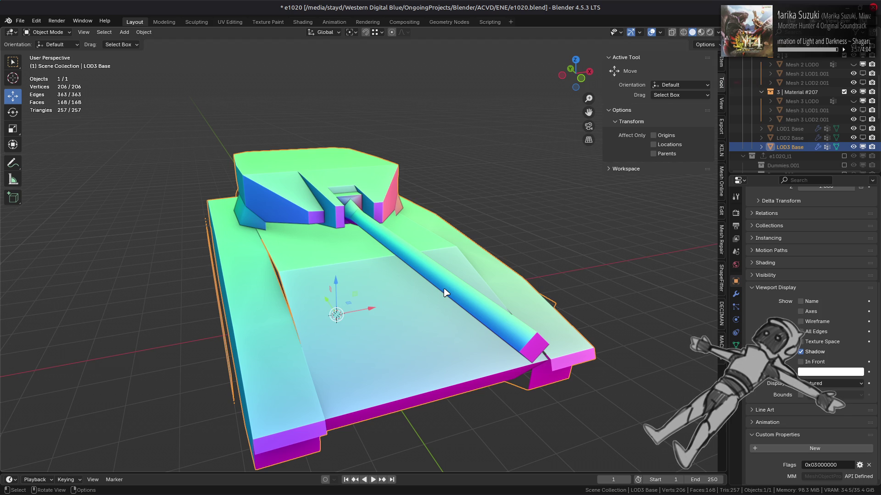
View the LOD3 Base tank in Material Preview shading from several angles.
drag(444, 293, 369, 282)
scroll(up, 3)
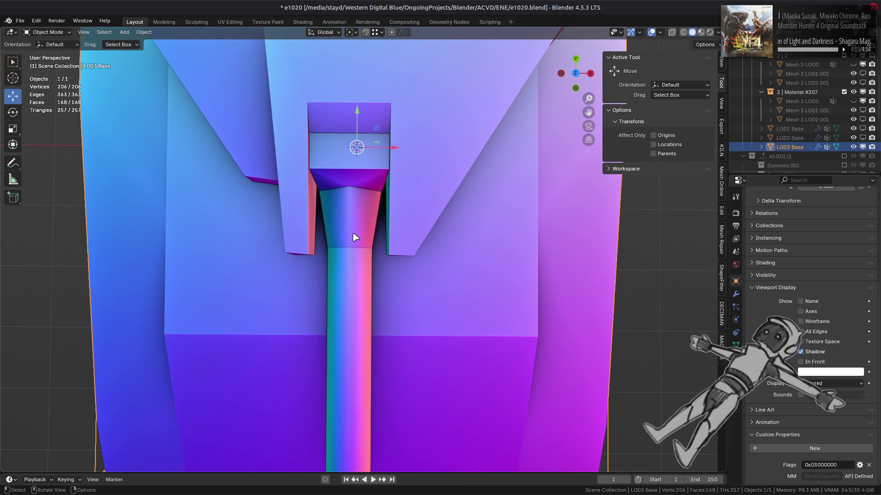
click(700, 33)
drag(504, 138, 322, 284)
scroll(down, 3)
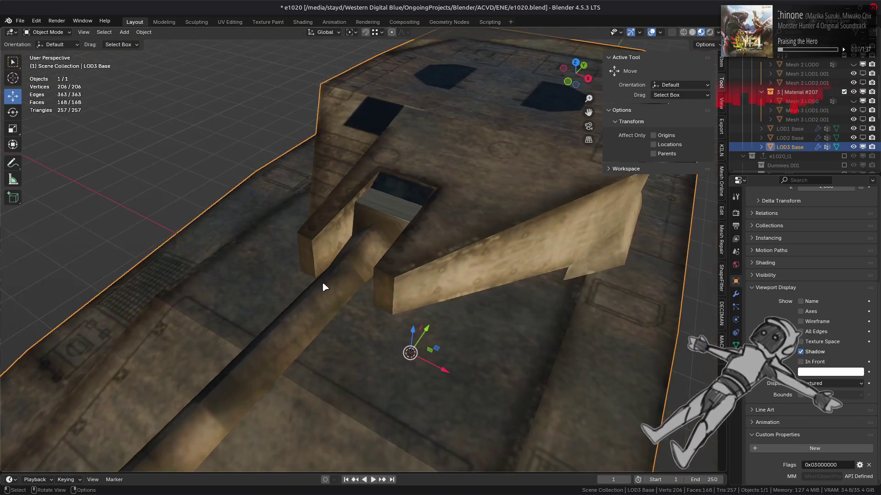
scroll(down, 3)
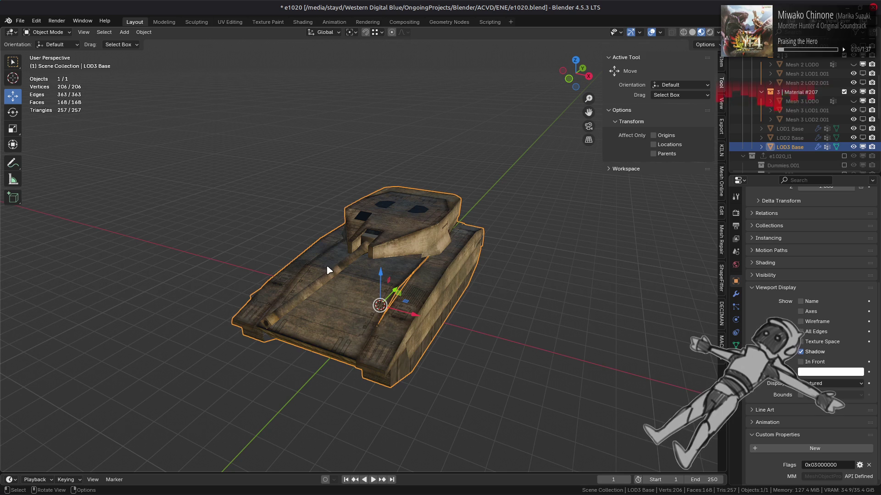
scroll(up, 3)
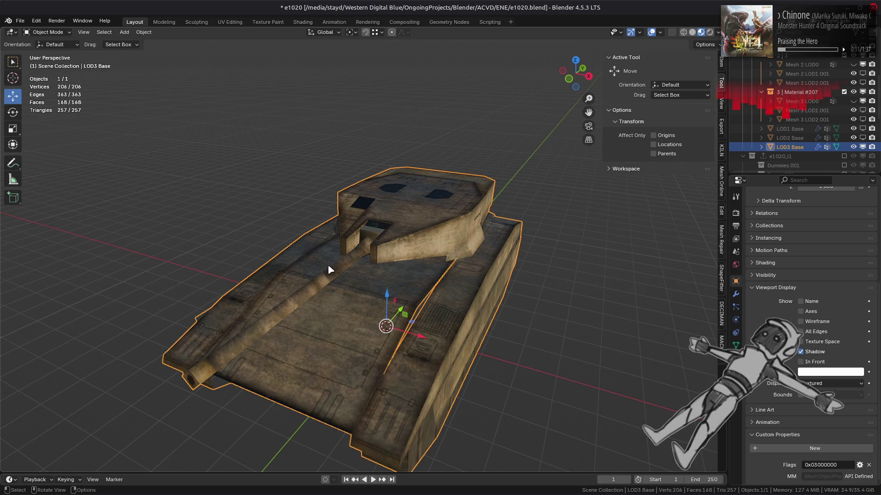
drag(328, 264, 378, 260)
Duplicate LOD3 Base in place and apply its modifiers, then undo that attempt.
key(alt+a)
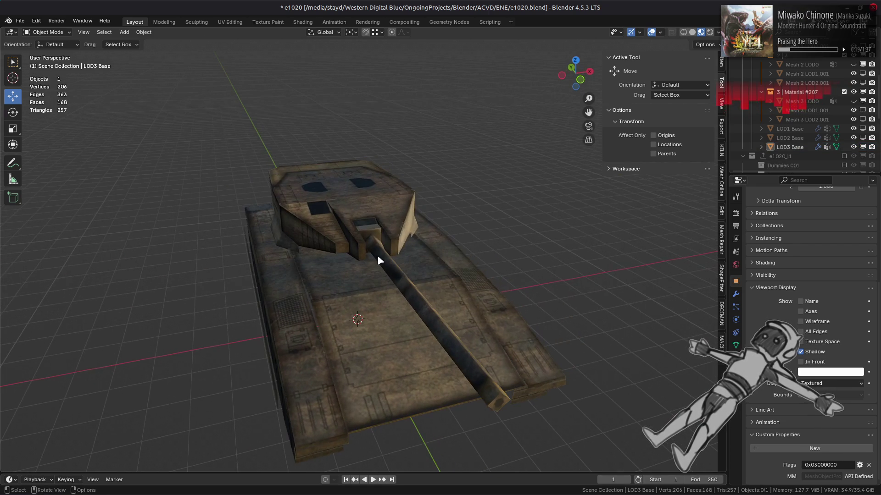
click(378, 260)
key(shift+d)
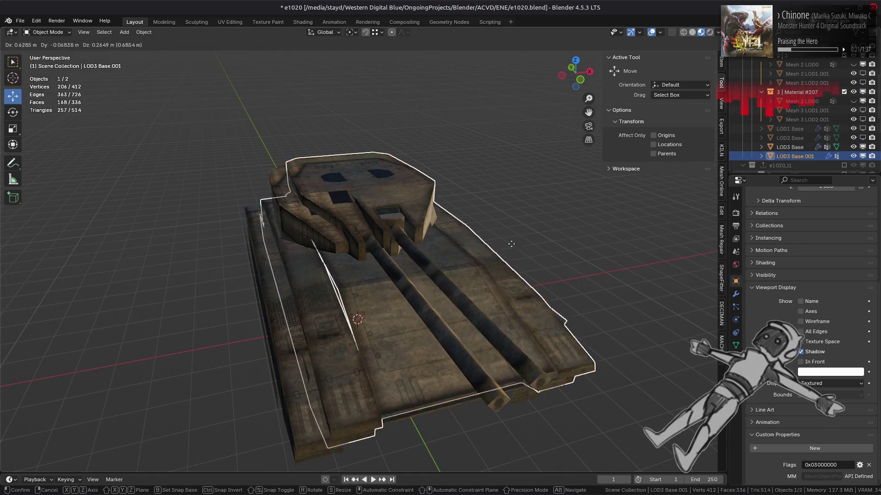
key(Escape)
click(736, 294)
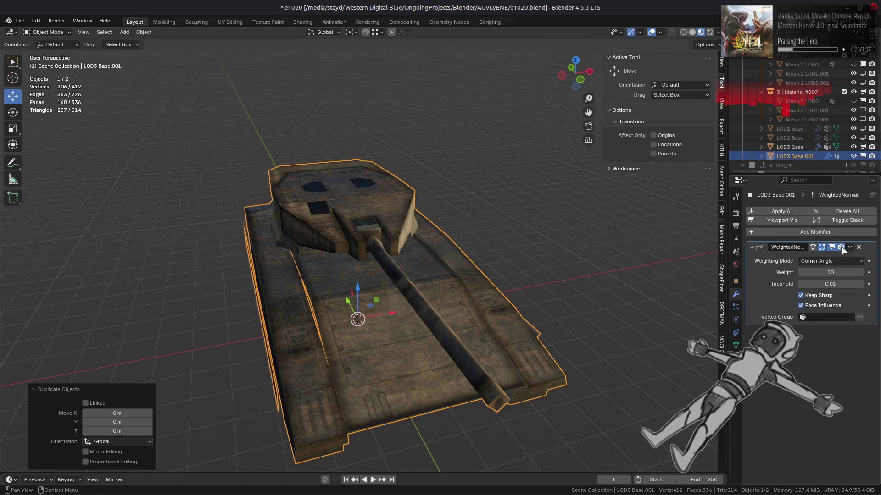
click(784, 212)
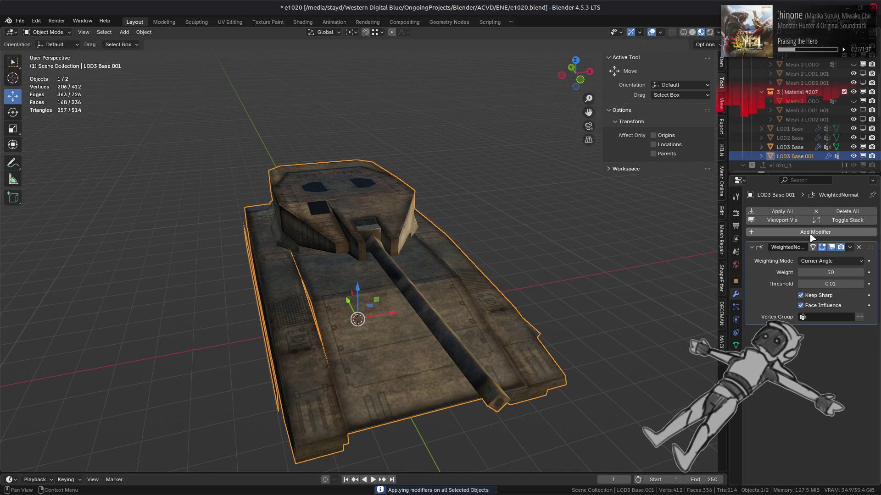
key(ctrl+z)
Add a Triangulate modifier with Beauty quad method at the top of LOD3 Base's stack.
click(780, 231)
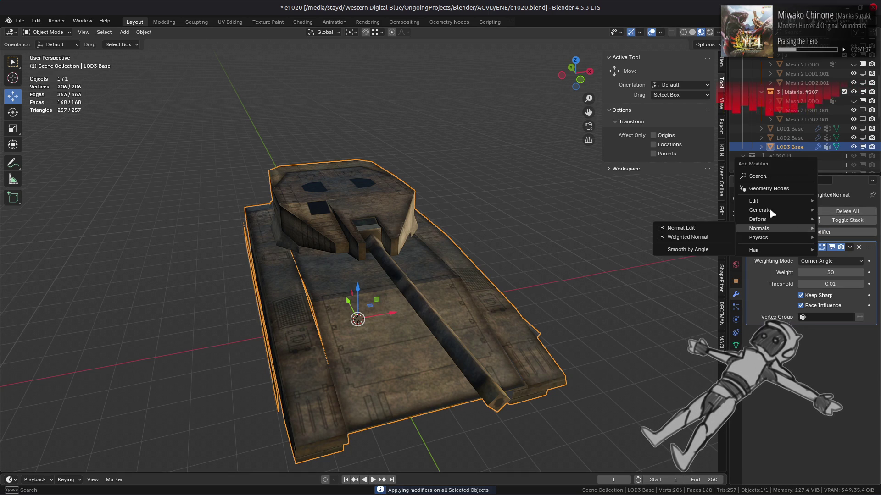
mouse_move(762, 210)
click(688, 339)
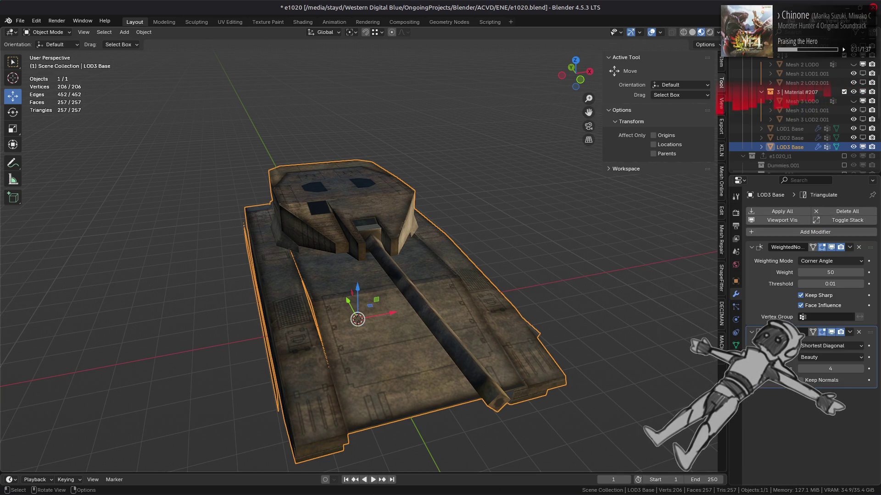
click(849, 332)
click(835, 374)
click(831, 261)
click(828, 272)
Duplicate LOD3 Base in place and apply Triangulate and WeightedNormal on the copy.
key(shift+d)
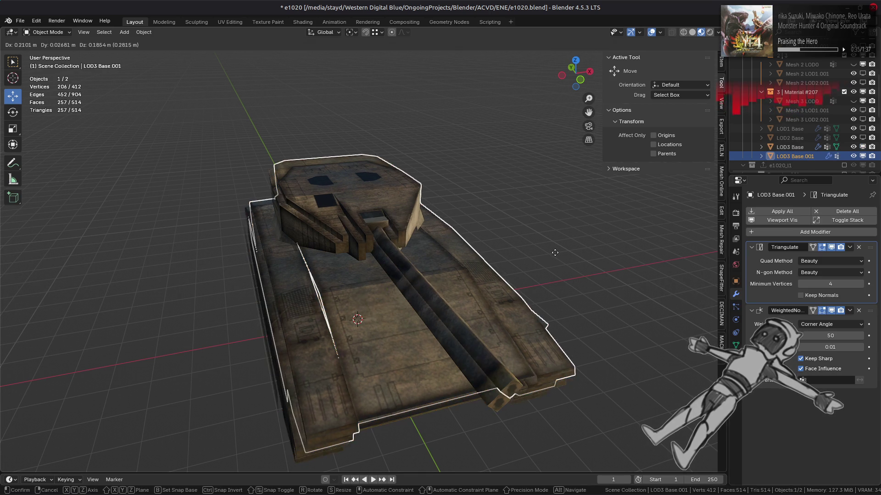
right_click(555, 253)
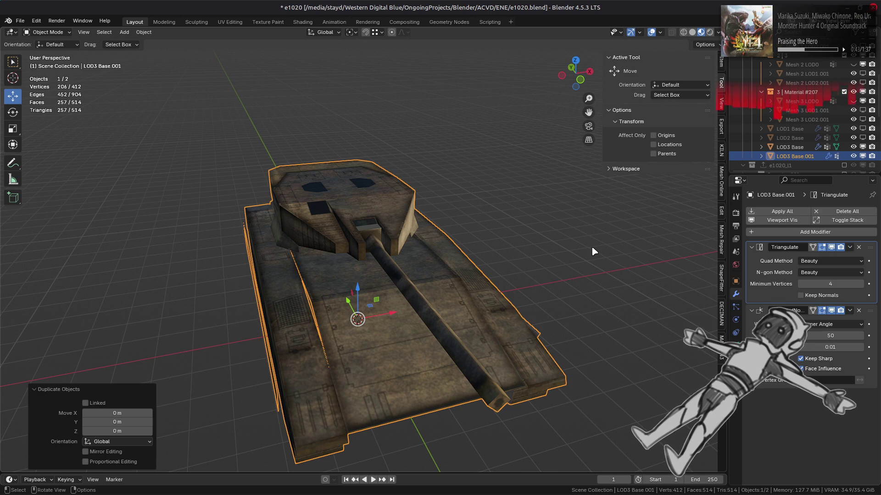
click(780, 211)
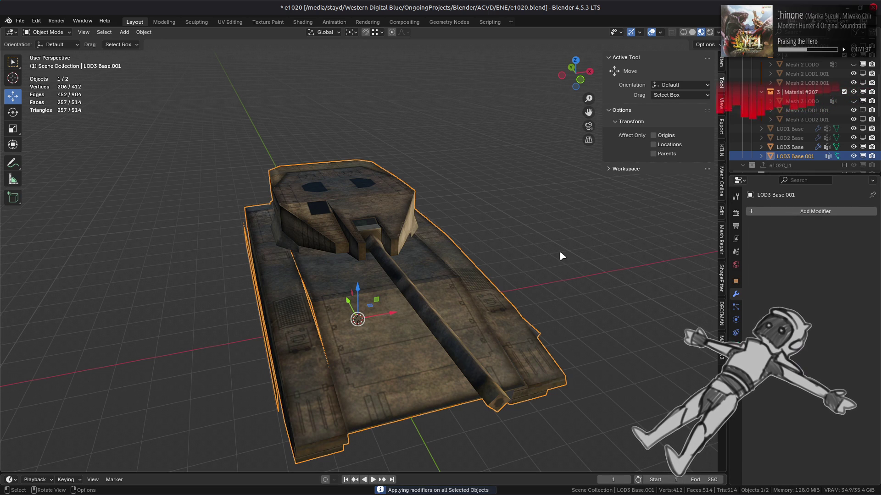
Disable LOD3 Base in viewports from the Outliner, then switch to the browser.
click(863, 147)
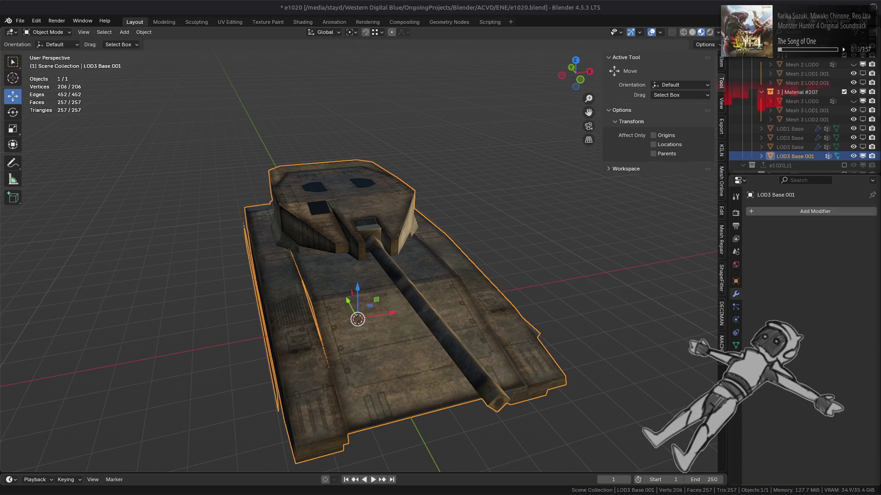
key(alt+Tab)
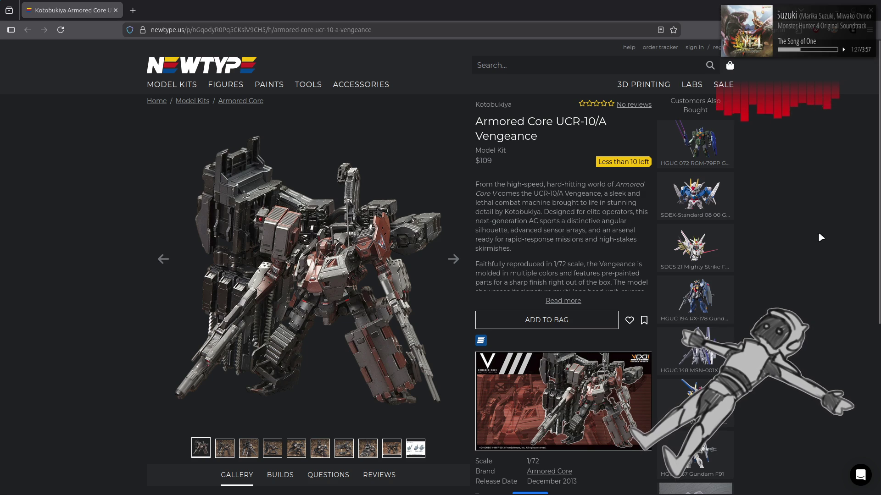
Browse the kit's gallery photos two through seven, revisiting the fourth to sixth.
click(224, 448)
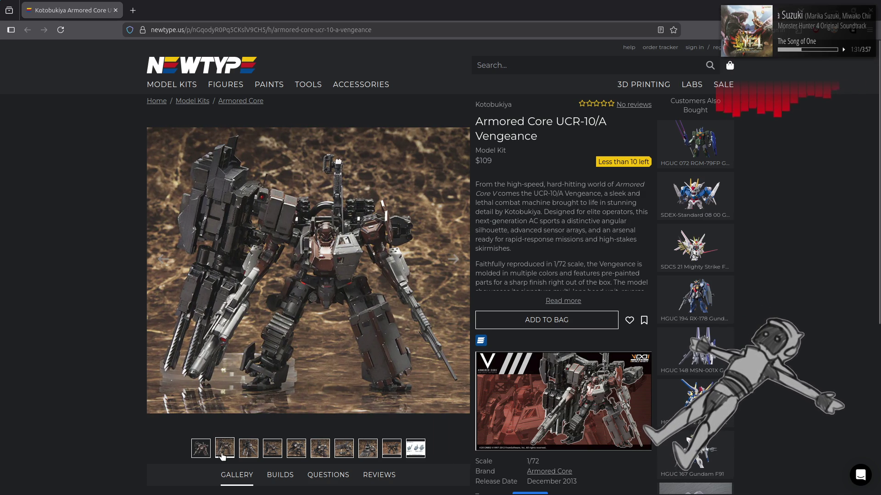
click(249, 451)
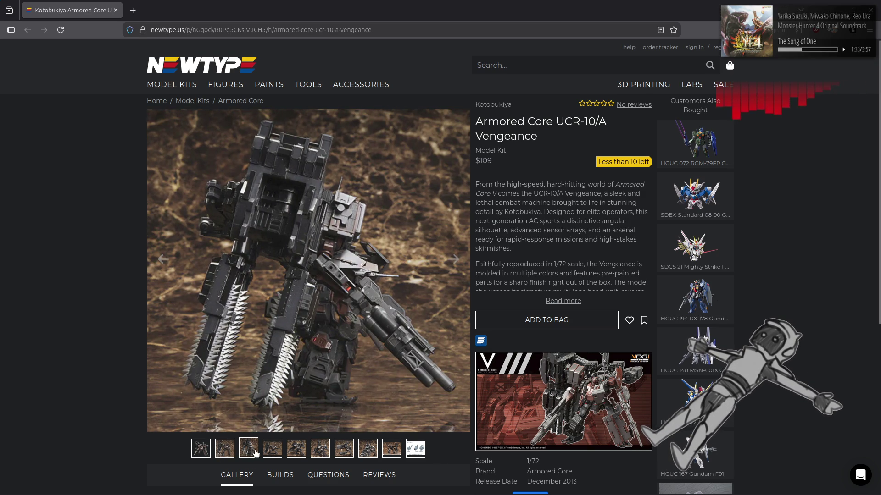
click(277, 450)
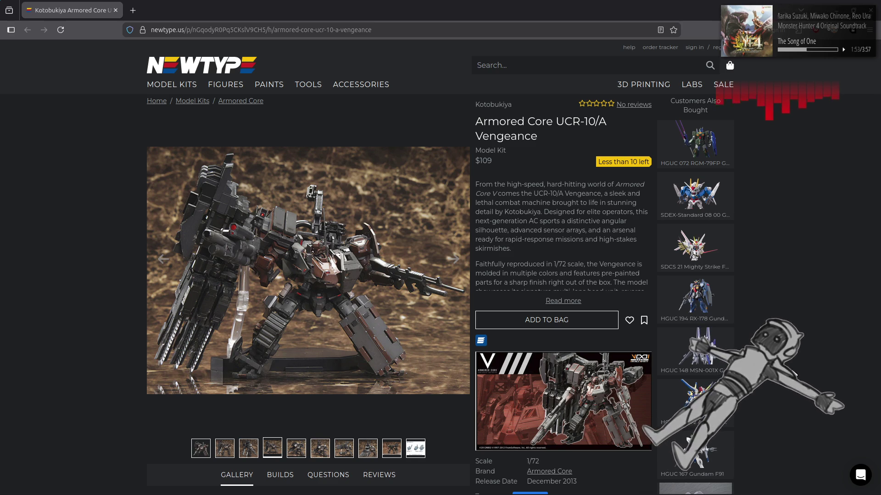
scroll(down, 3)
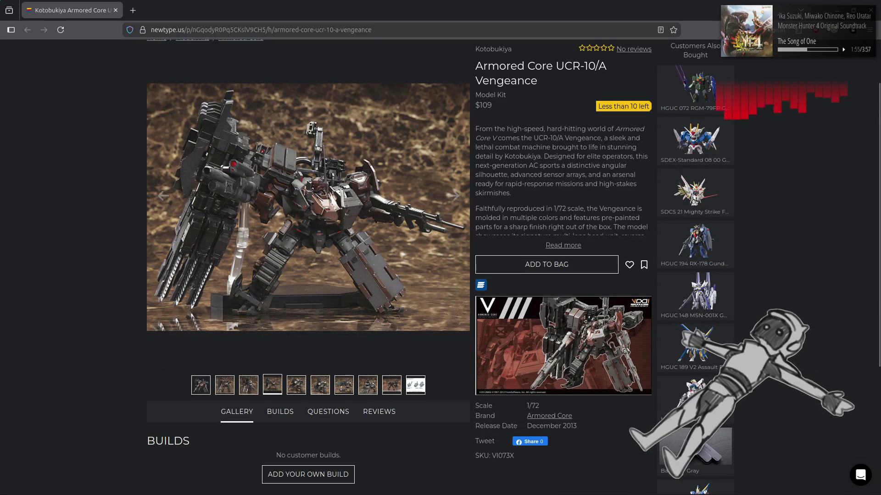
scroll(up, 3)
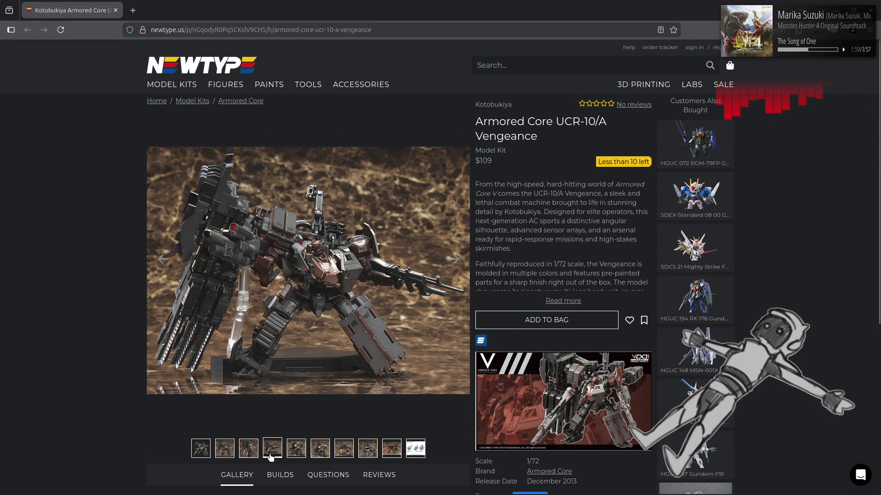
click(297, 453)
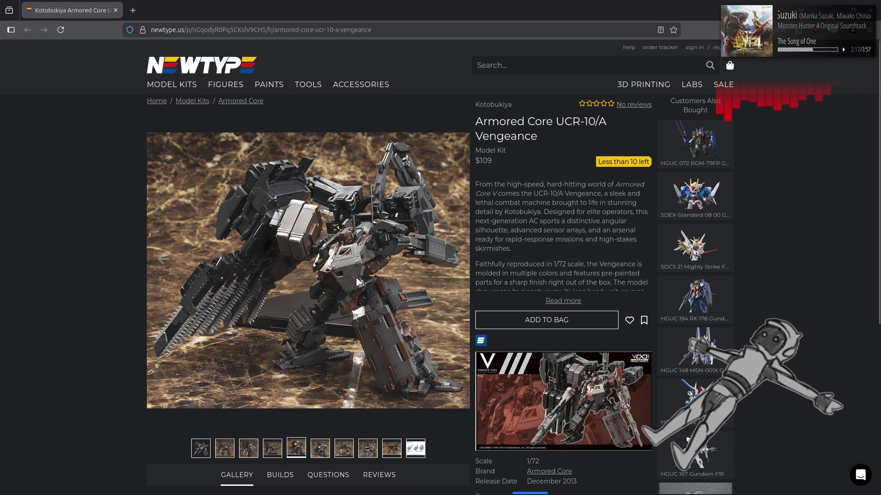
click(319, 454)
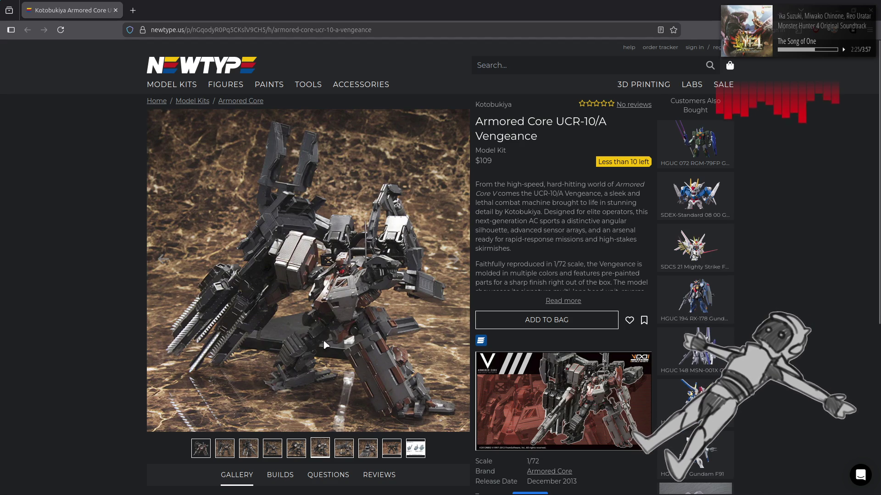
click(296, 446)
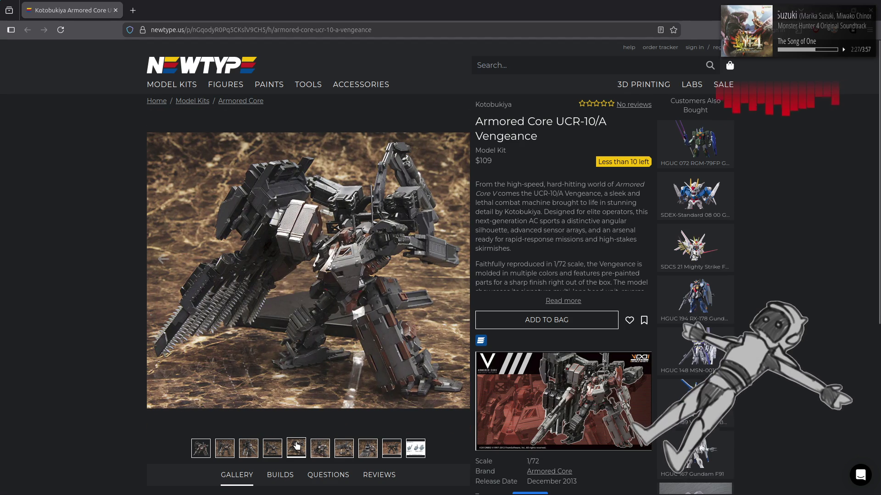
click(278, 449)
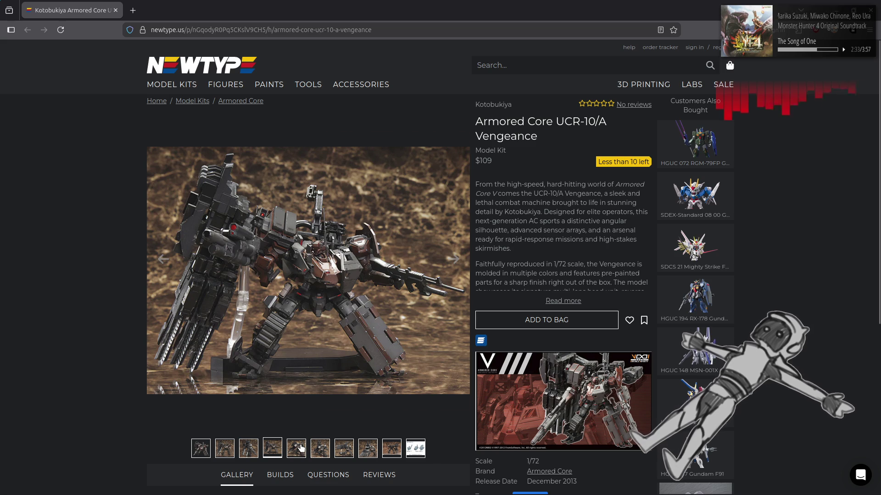
click(303, 449)
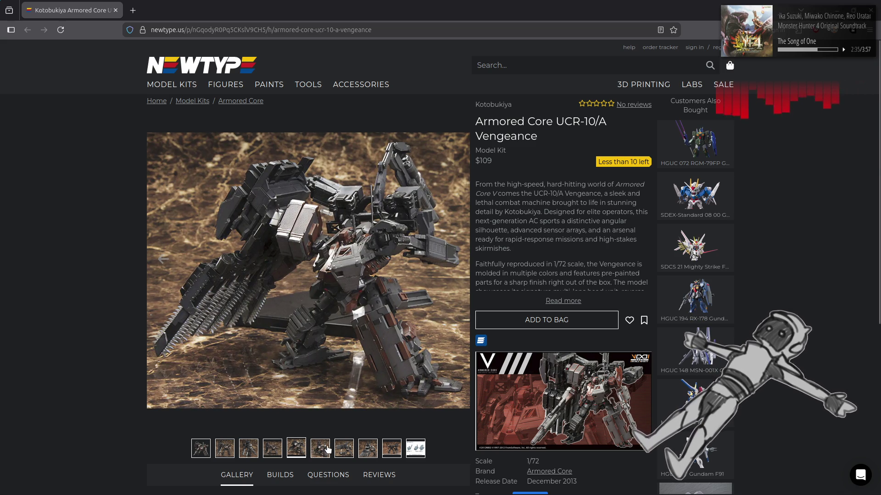
click(327, 449)
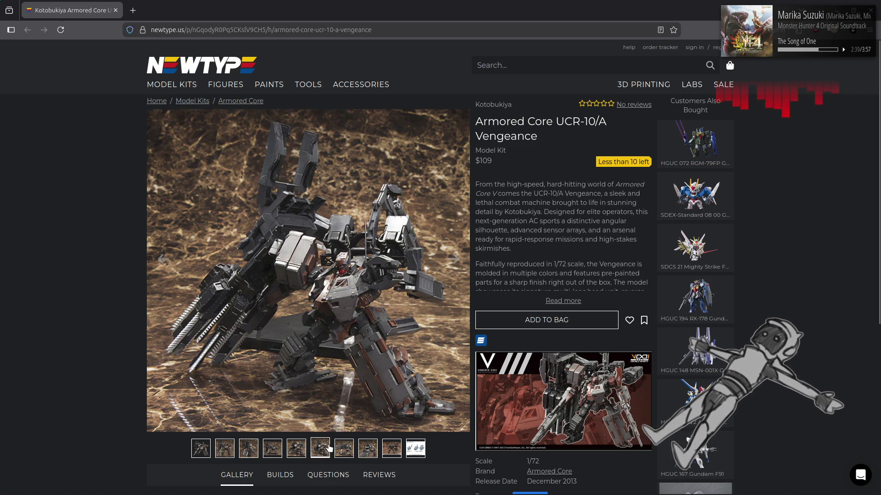
click(344, 450)
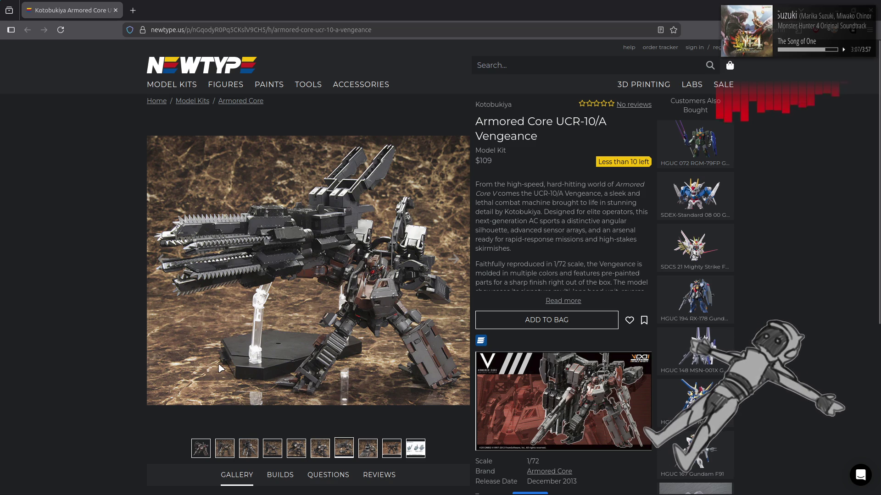
View the eighth and ninth photos and the bonus head parts CAD image, then open a new tab.
click(373, 452)
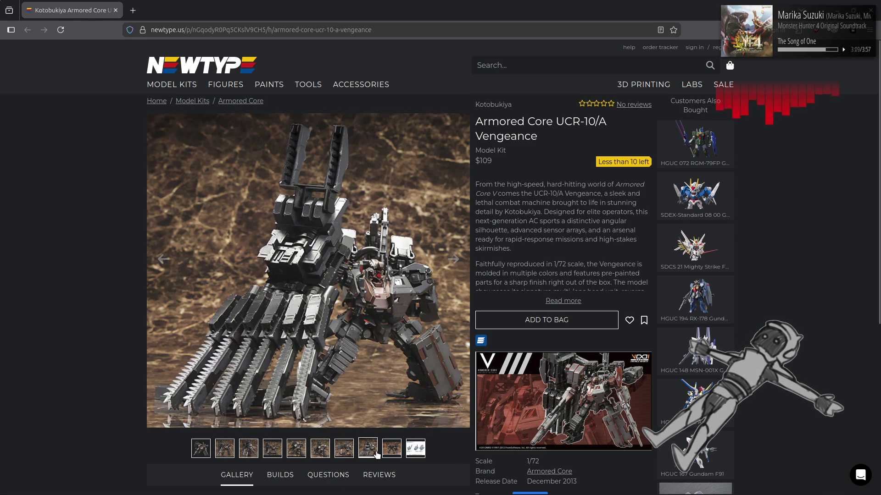
click(393, 451)
click(416, 448)
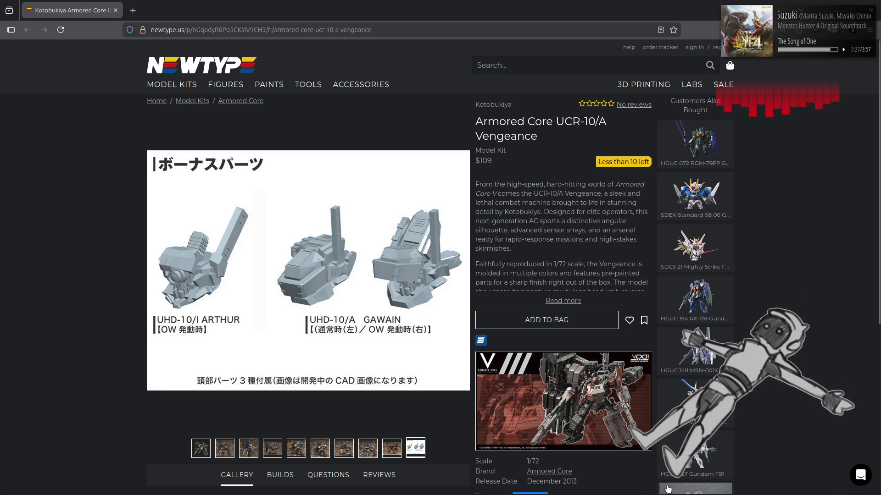
scroll(down, 3)
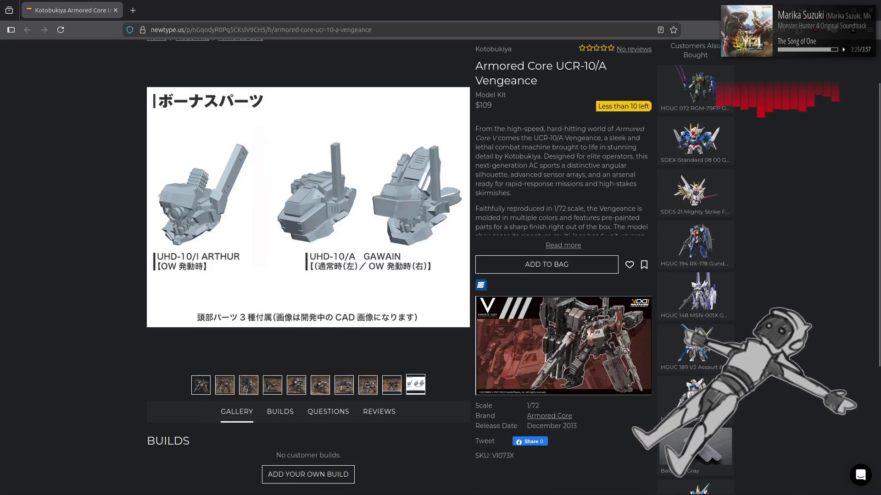
scroll(up, 3)
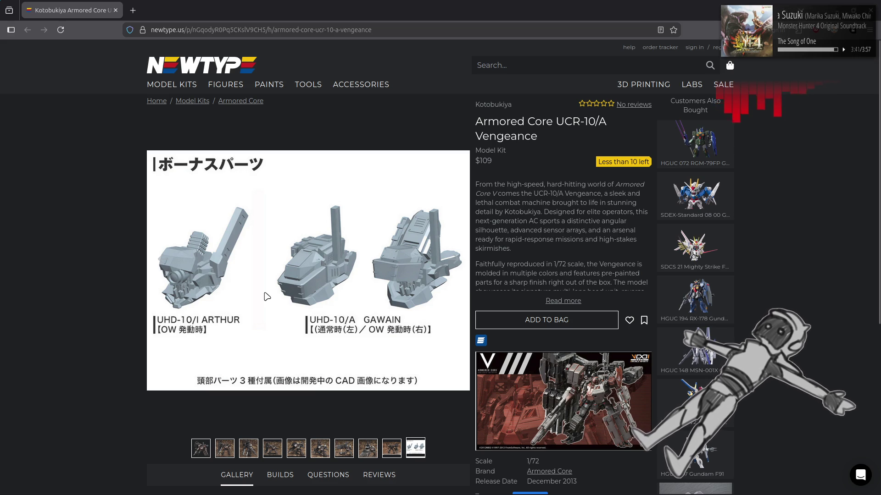
click(133, 11)
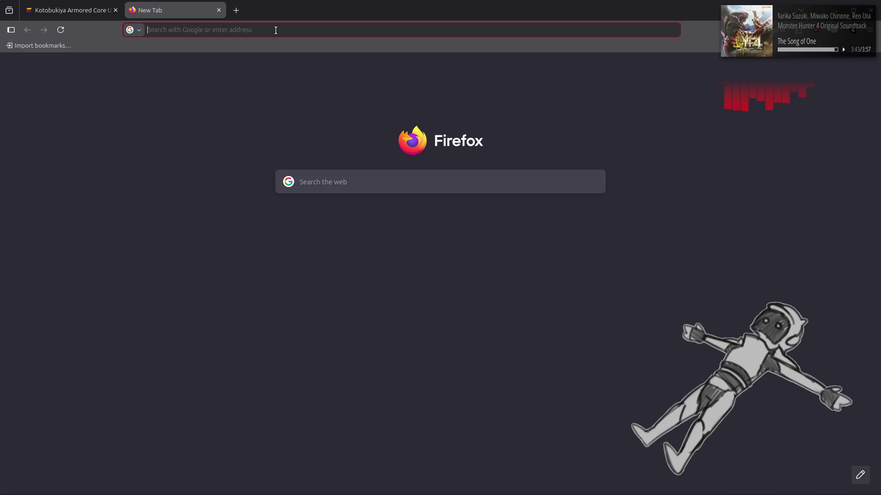
Search Google for 'armored core 5 teaser' and scroll through the trailer results.
text(armored c)
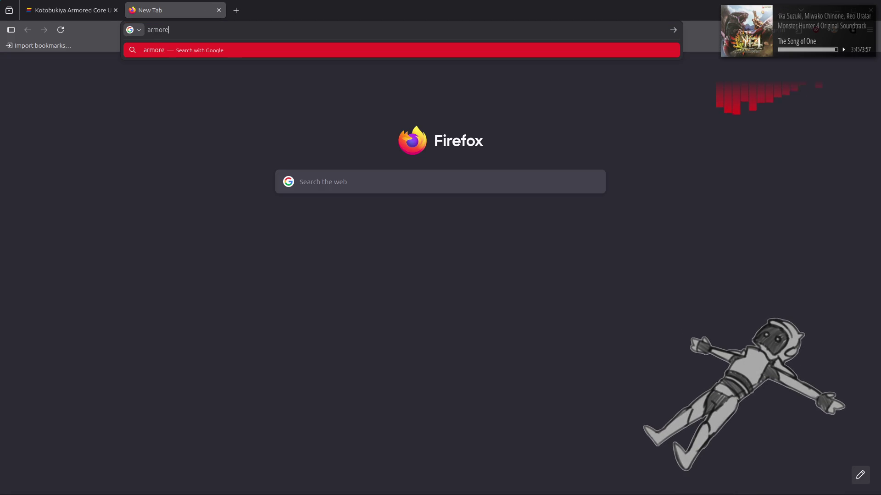
text(ore )
text(5 teaser)
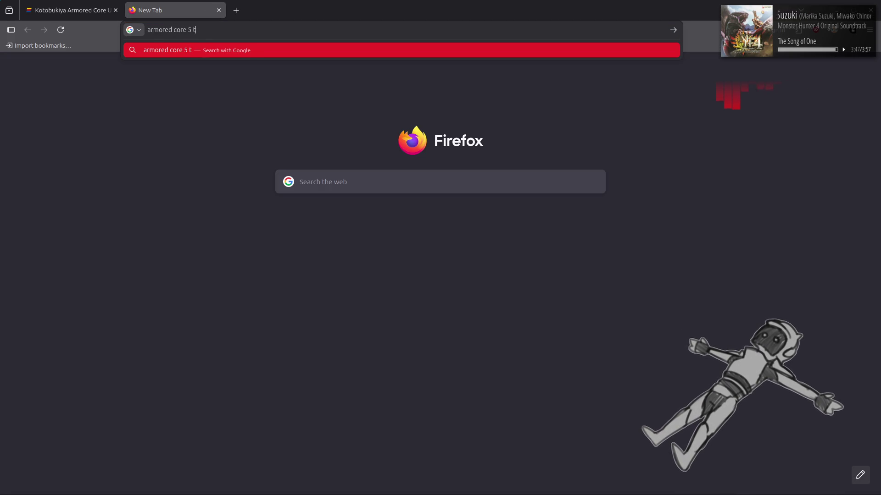
key(Return)
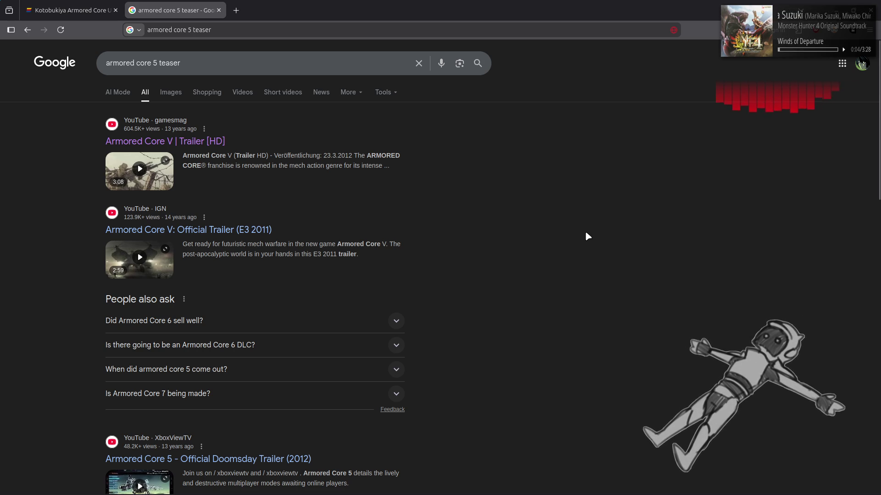
scroll(down, 3)
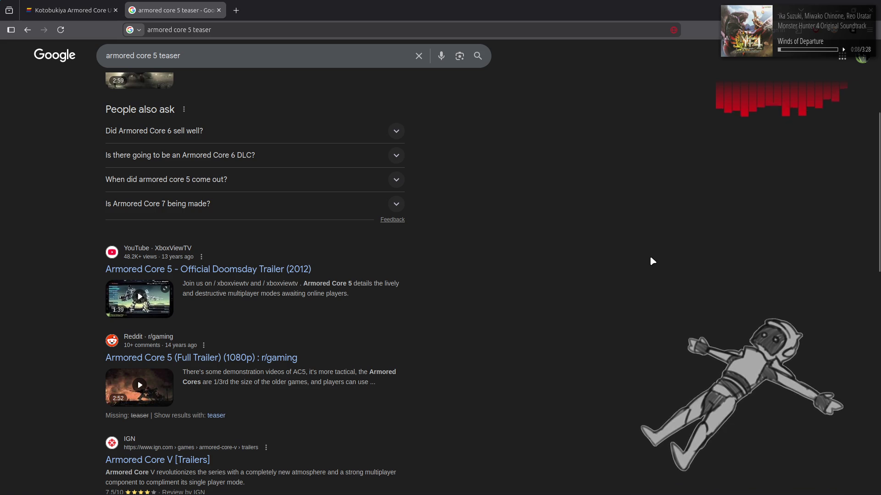
scroll(down, 3)
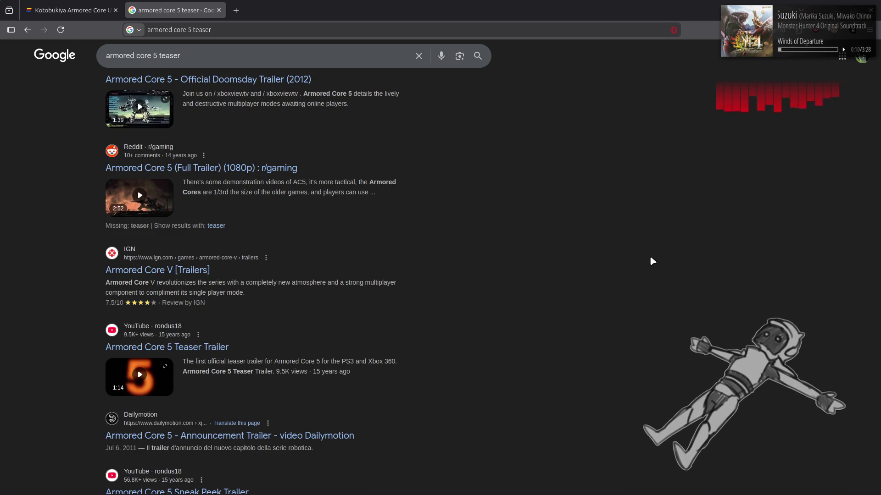
scroll(down, 3)
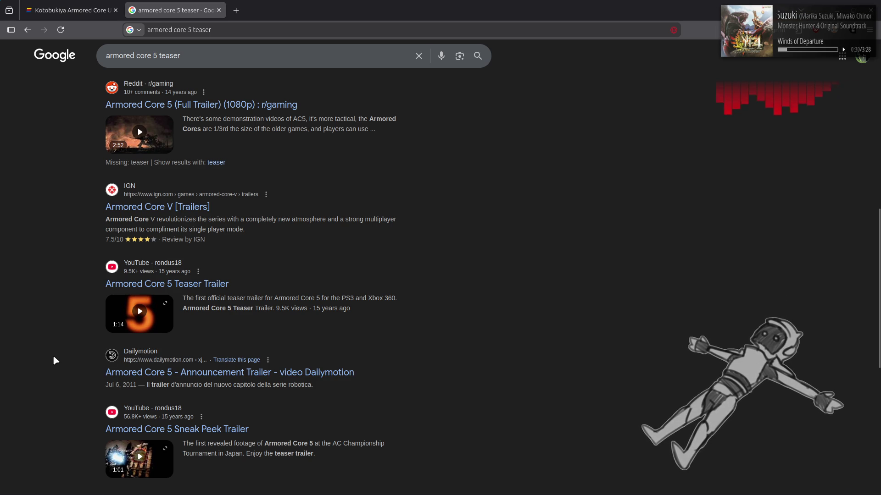
scroll(down, 3)
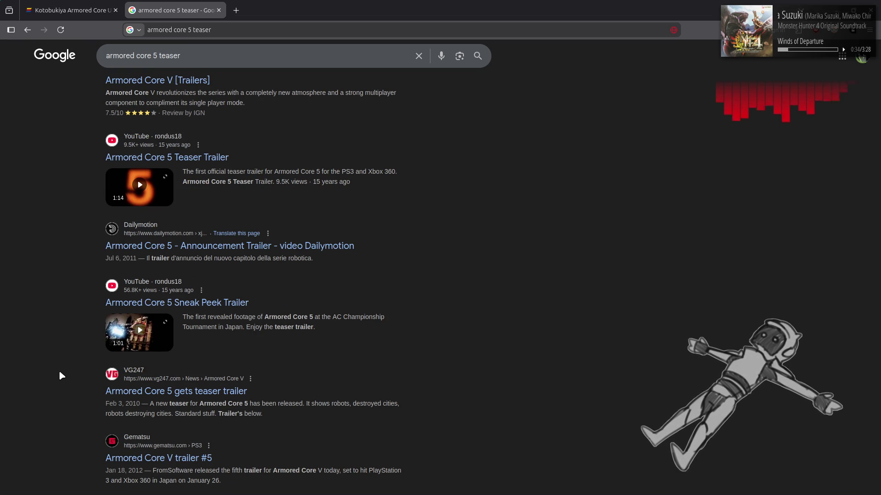
scroll(down, 3)
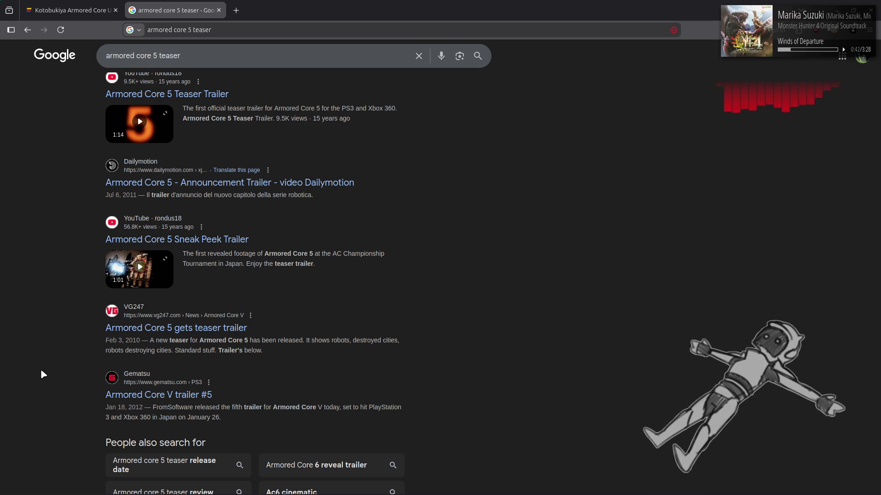
scroll(up, 3)
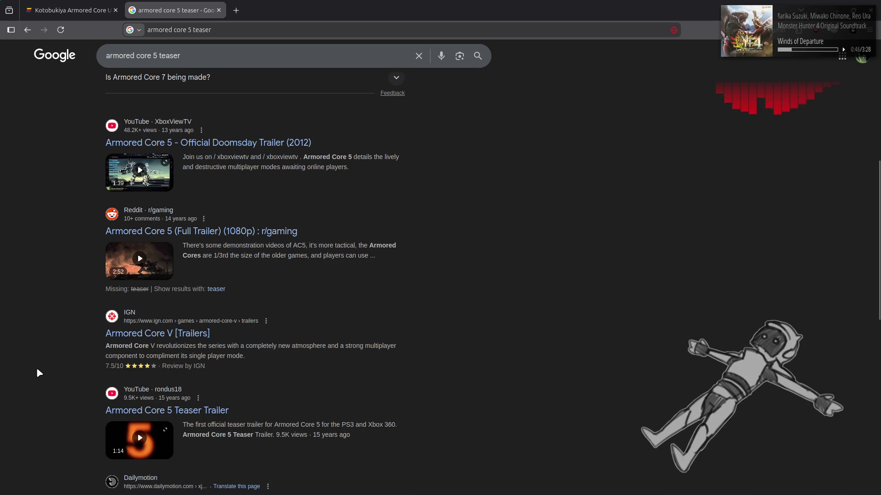
scroll(up, 3)
scroll(down, 3)
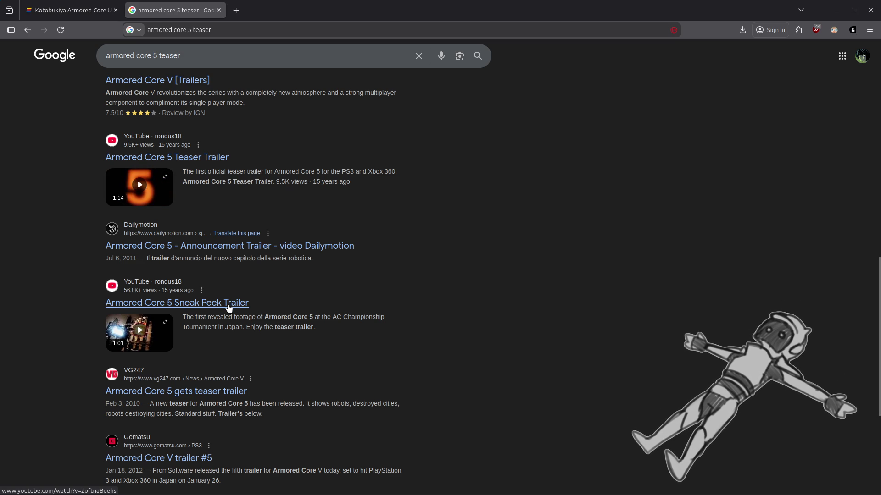
Open the Teaser Trailer in its own tab, close the Sneak Peek, and expand its description.
click(274, 5)
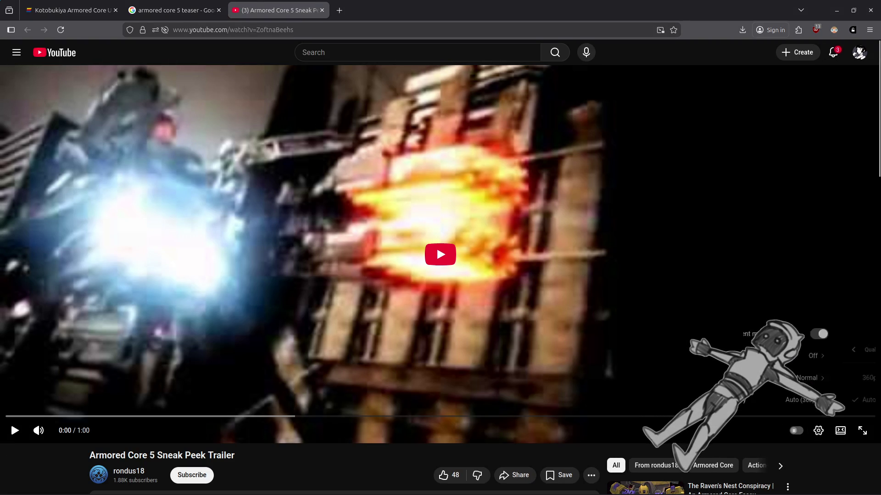
click(207, 5)
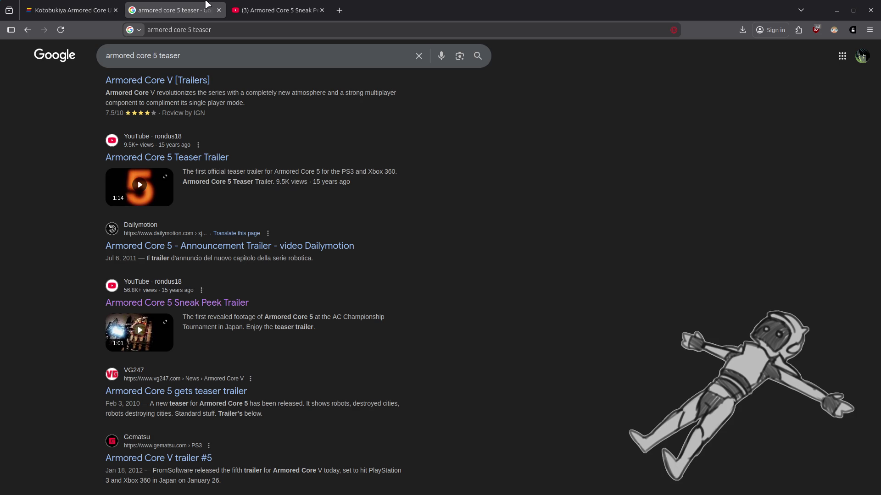
middle_click(216, 158)
click(265, 5)
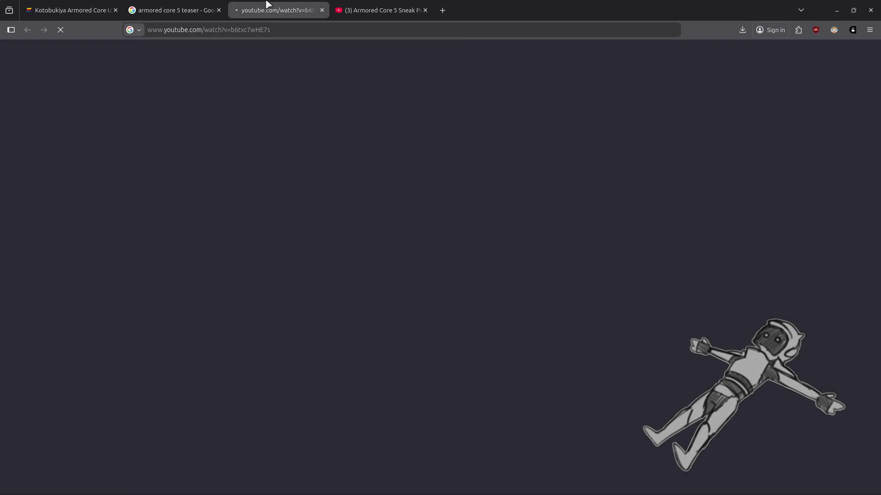
drag(265, 6, 422, 33)
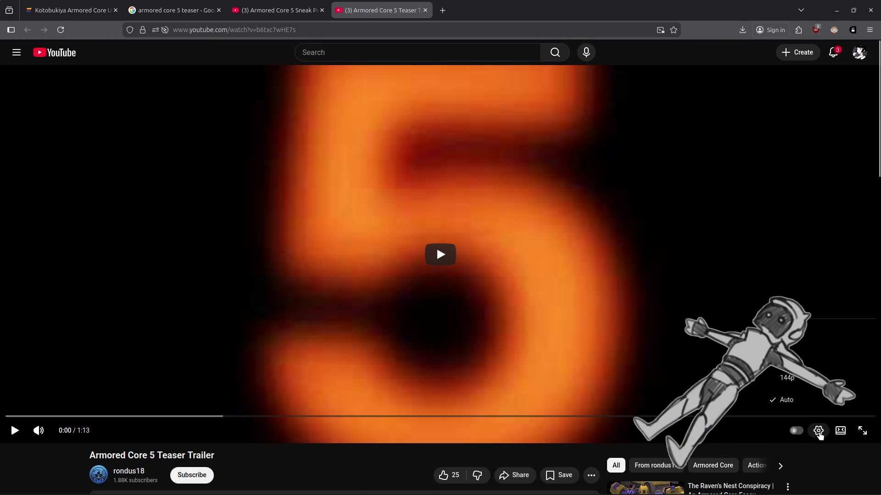
middle_click(299, 9)
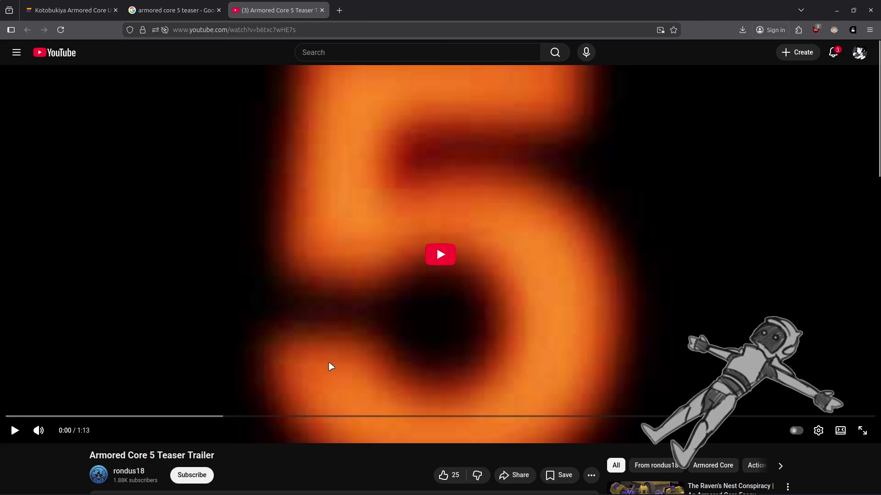
scroll(down, 3)
click(376, 451)
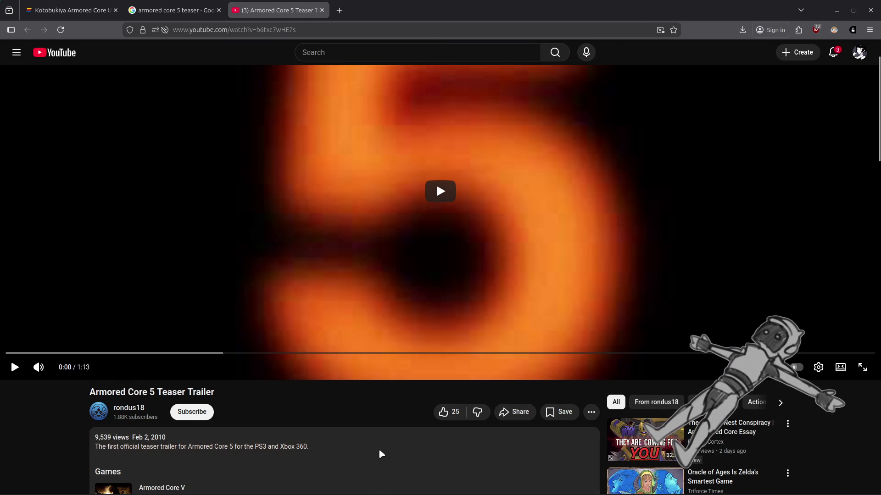
scroll(up, 3)
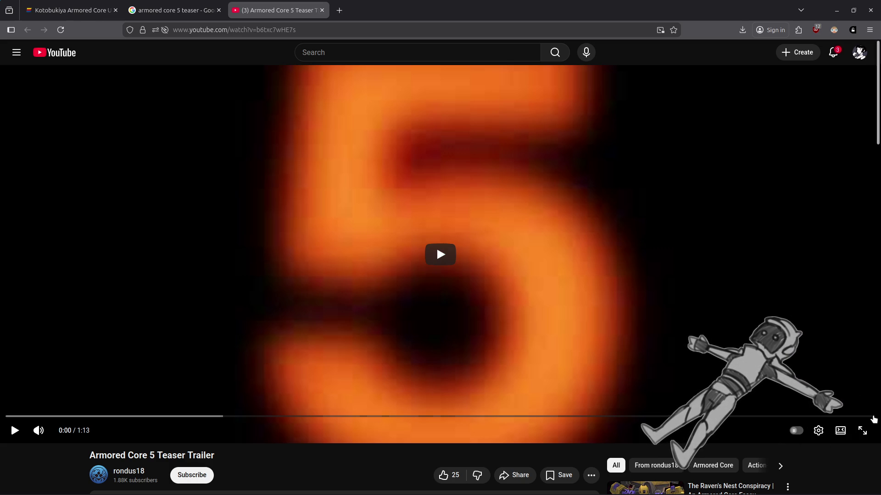
Play the Teaser Trailer full screen, pause it, and return to the Google results.
click(862, 430)
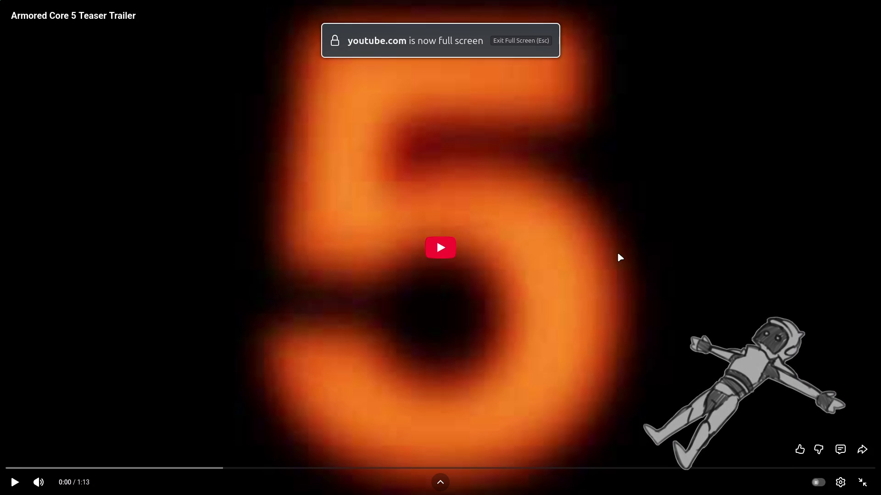
click(618, 255)
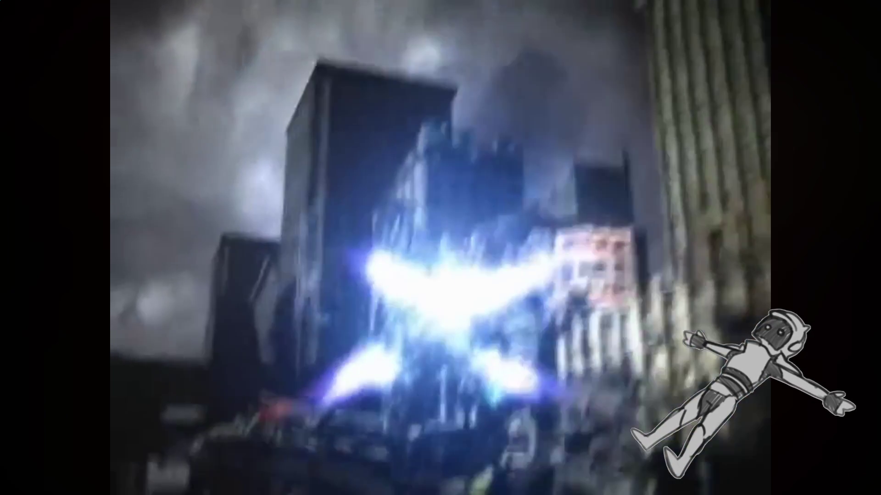
click(731, 248)
key(Escape)
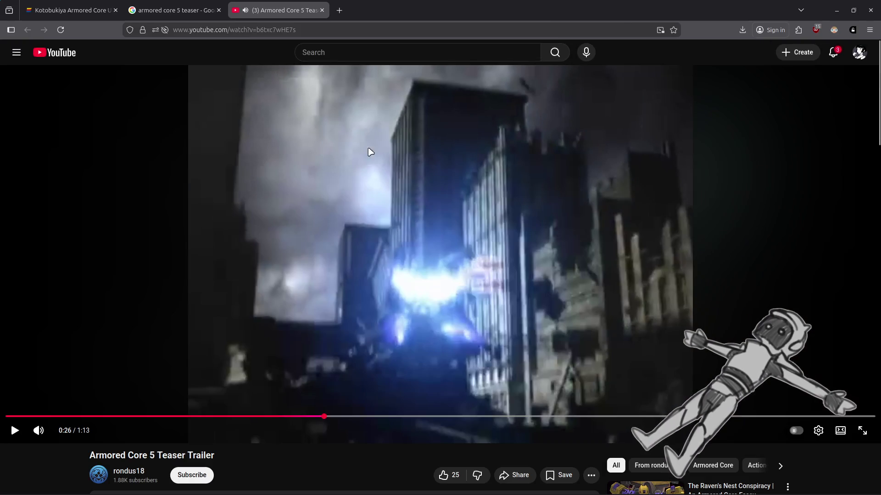
click(189, 6)
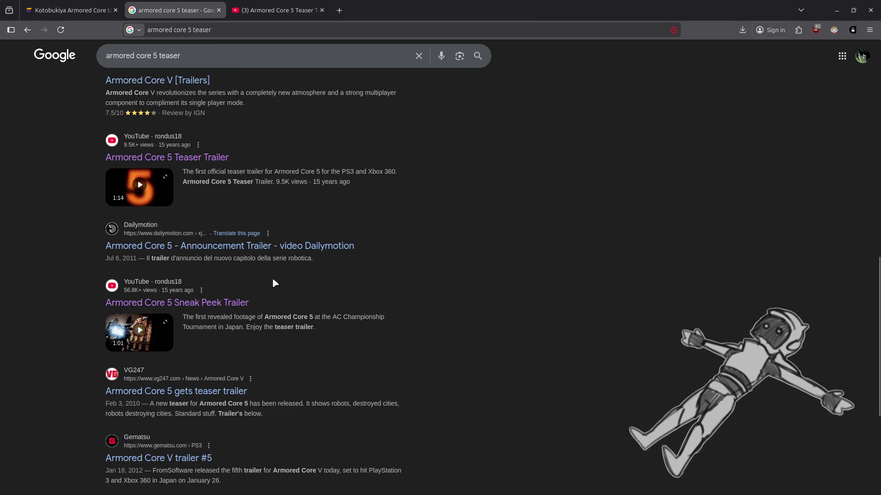
Open the Sneak Peek Trailer in a new tab, play it briefly, and close it.
middle_click(226, 307)
click(278, 10)
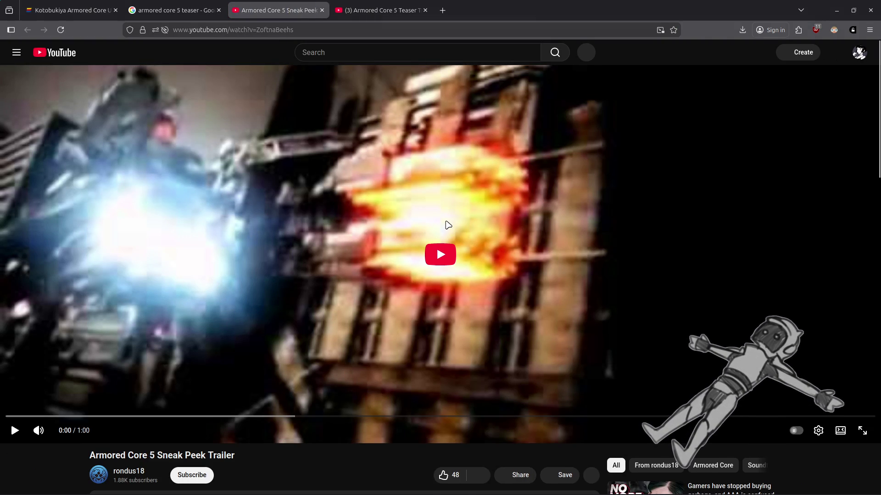
click(448, 225)
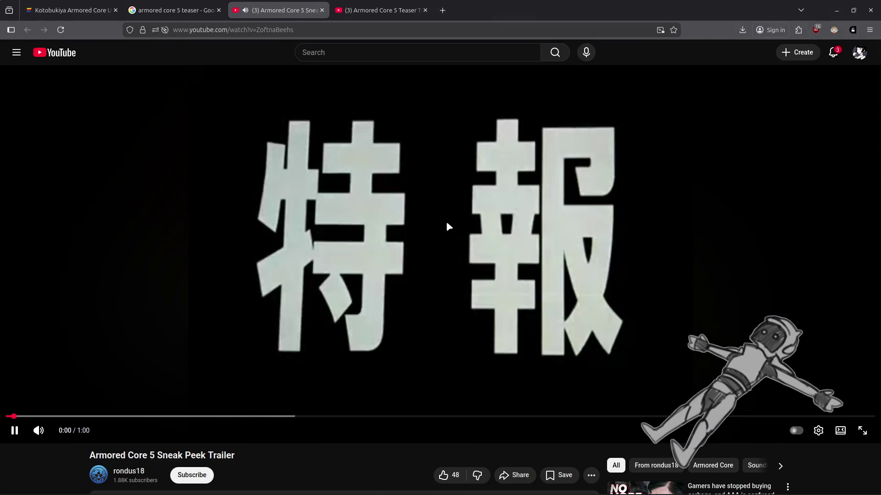
click(447, 221)
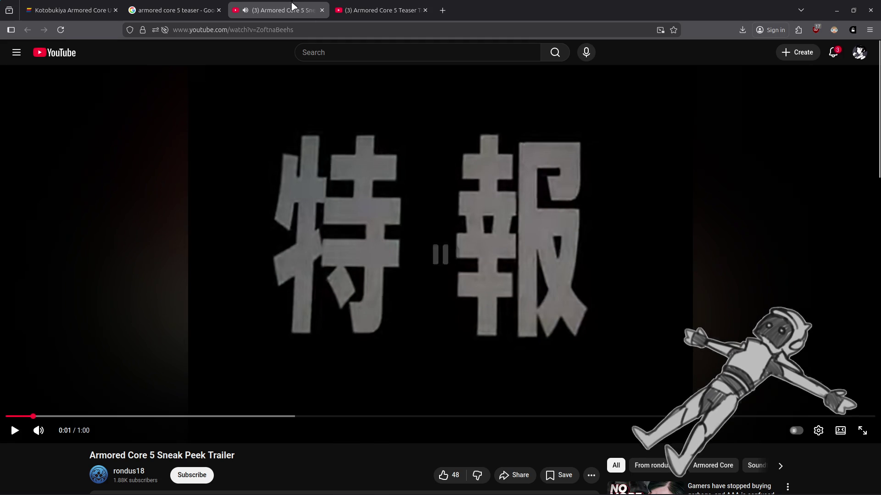
middle_click(294, 6)
Resume the Teaser Trailer full screen, then pause it and close its tab.
key(ctrl+Tab)
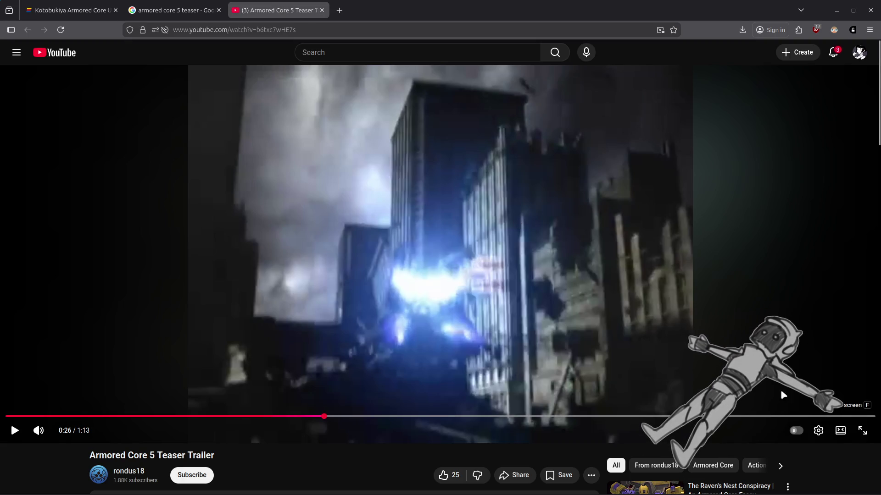
click(862, 436)
click(623, 249)
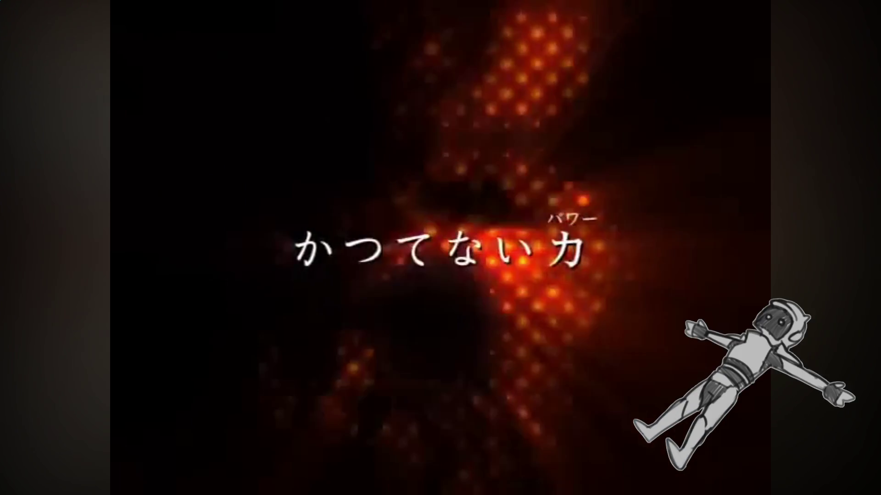
mouse_move(623, 249)
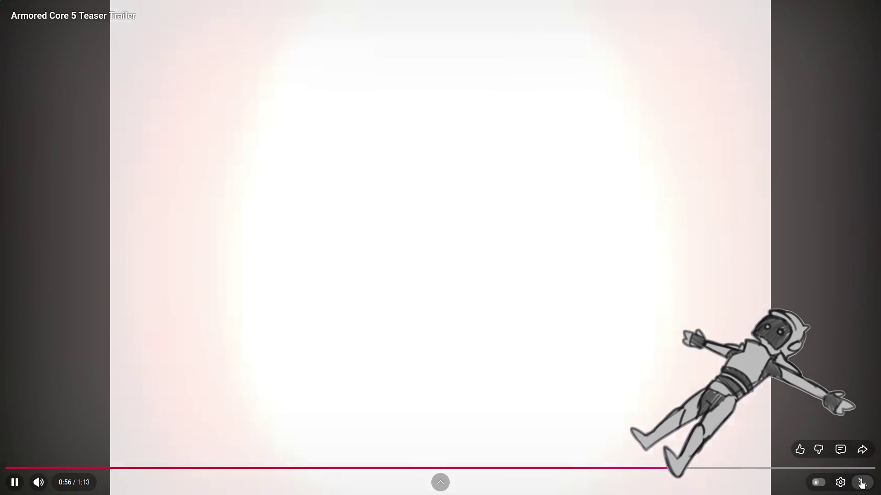
key(Escape)
click(487, 282)
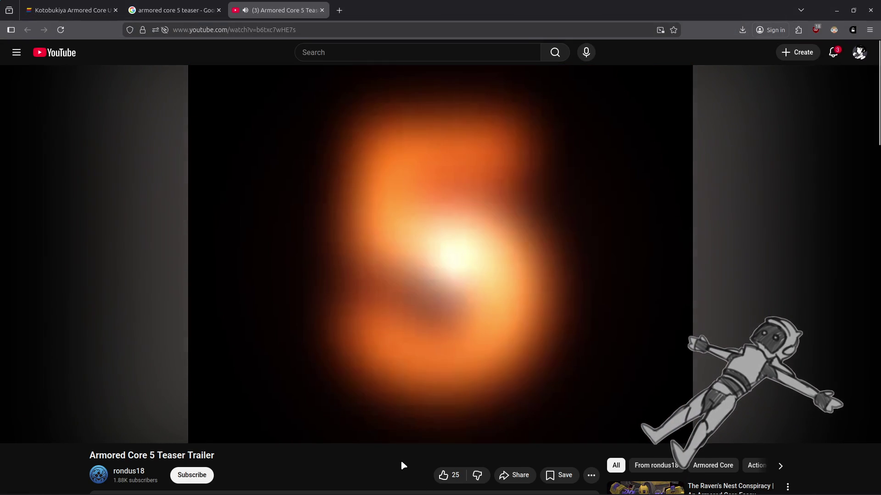
middle_click(263, 5)
Filter the armored core 5 teaser results to Videos and scroll through them.
scroll(up, 3)
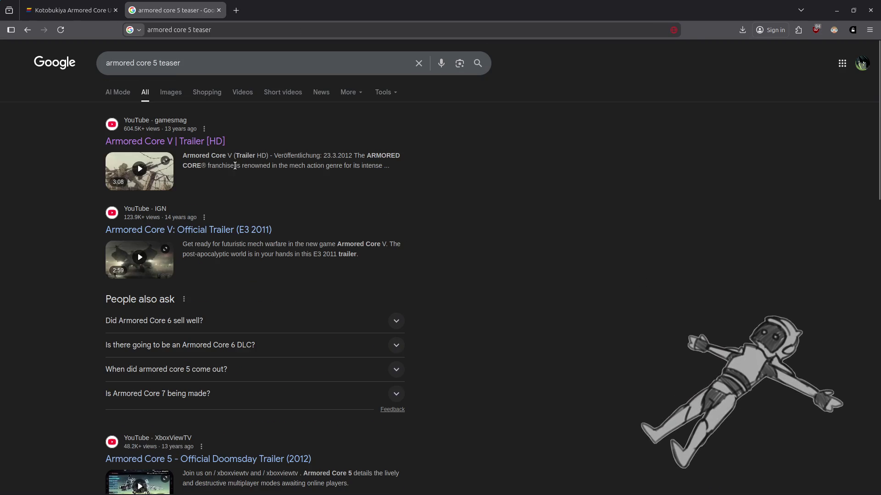
click(243, 93)
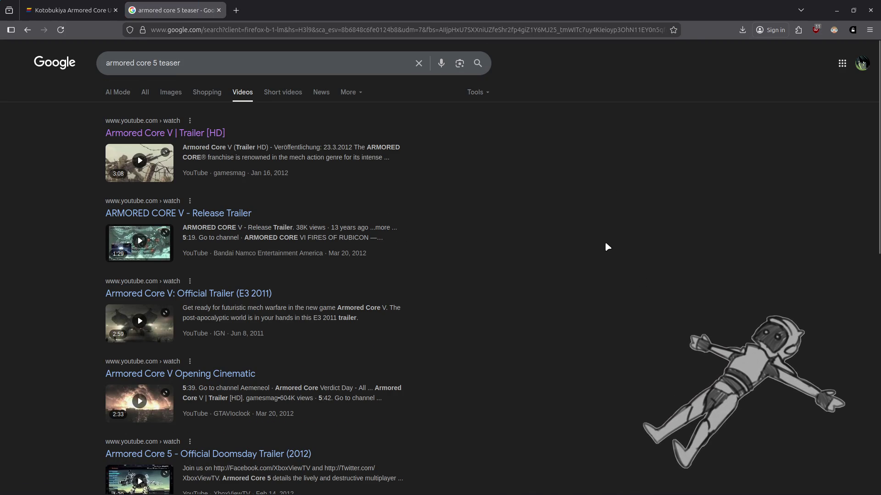
scroll(down, 3)
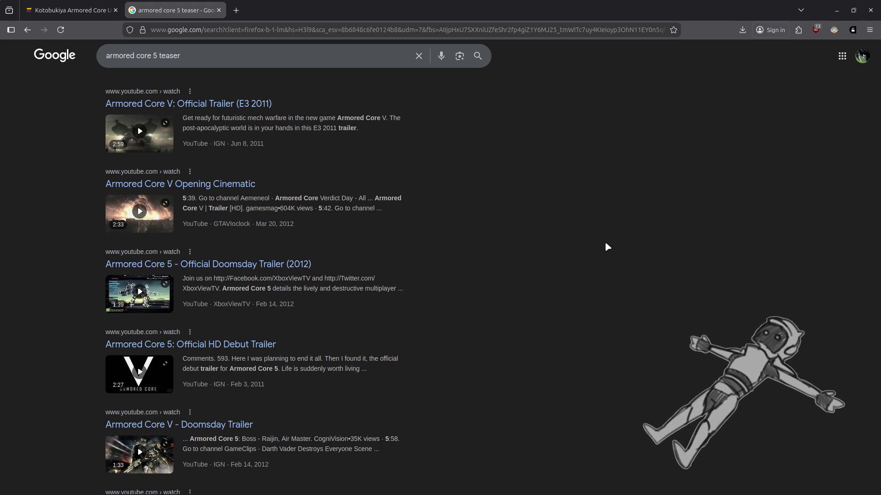
scroll(down, 3)
scroll(down, 3)
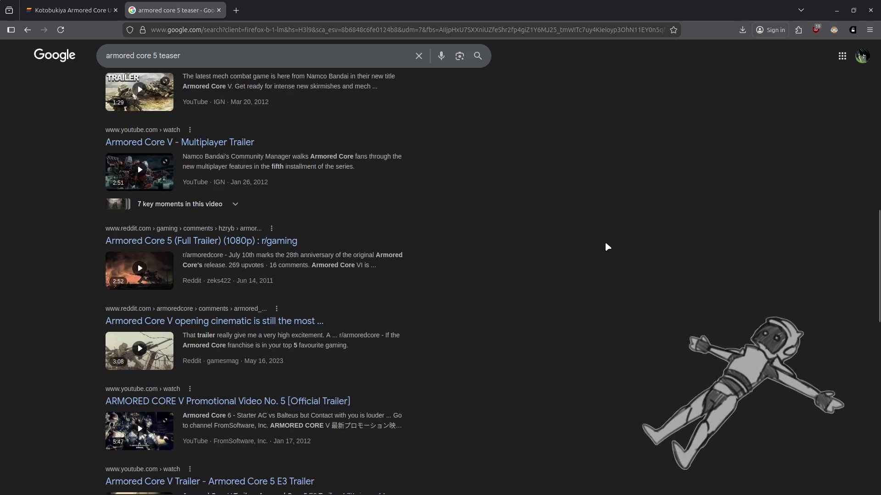
scroll(down, 3)
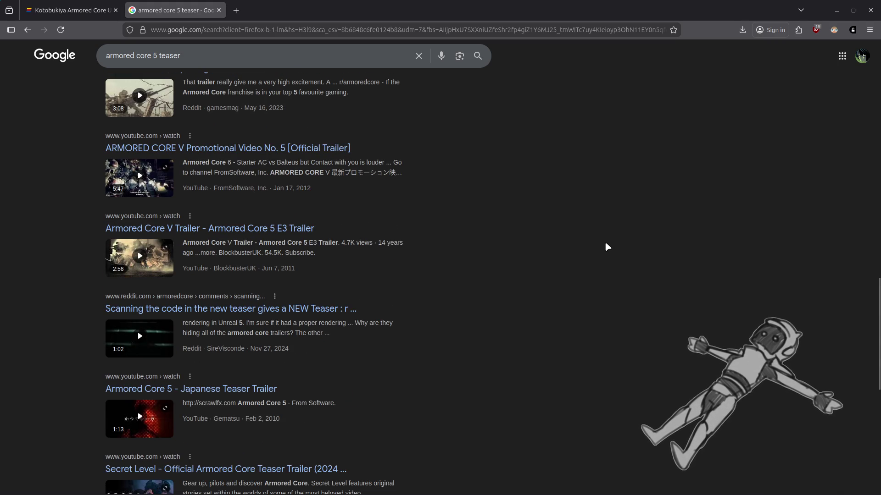
scroll(down, 3)
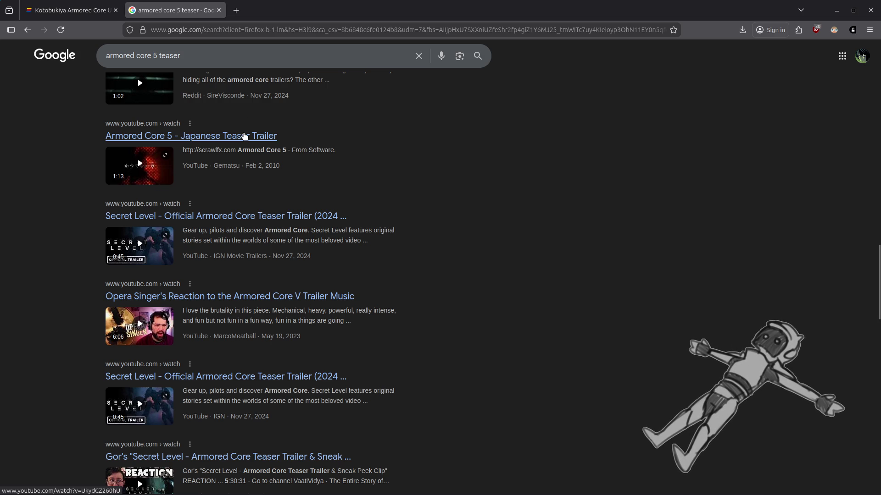
click(237, 11)
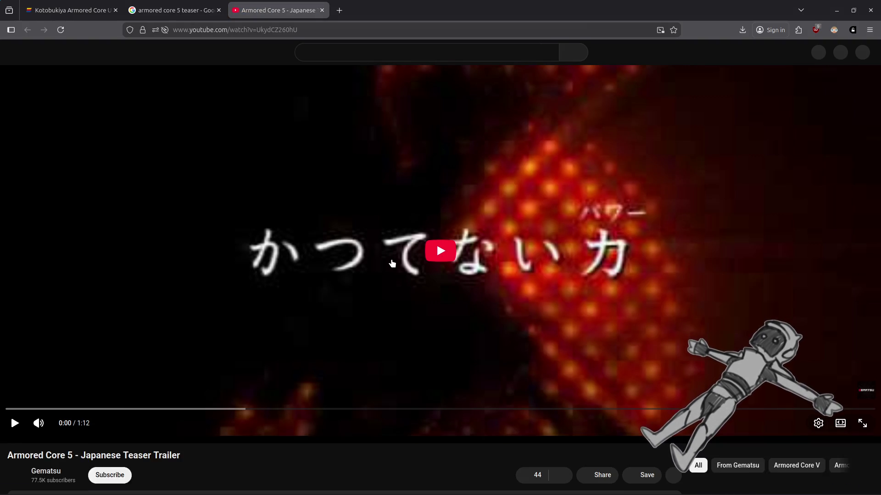
Check the Japanese Teaser Trailer's quality settings and expand its description.
click(819, 432)
click(775, 400)
click(780, 333)
scroll(down, 3)
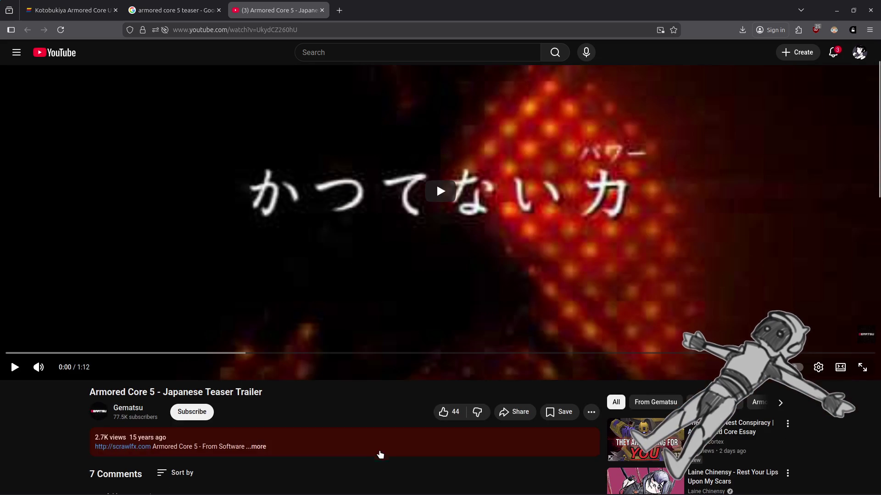
click(379, 453)
scroll(down, 3)
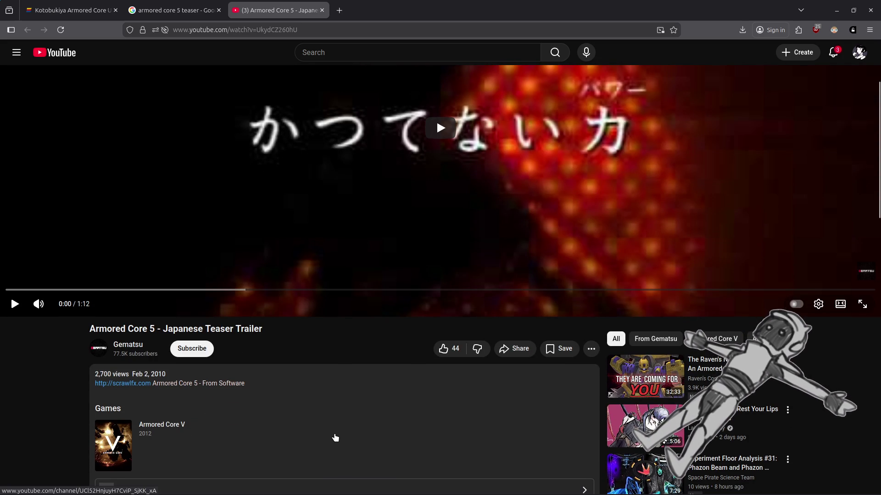
scroll(up, 3)
Play the trailer full screen, jump back to 0:40, pause at 0:48 and exit full screen.
click(420, 305)
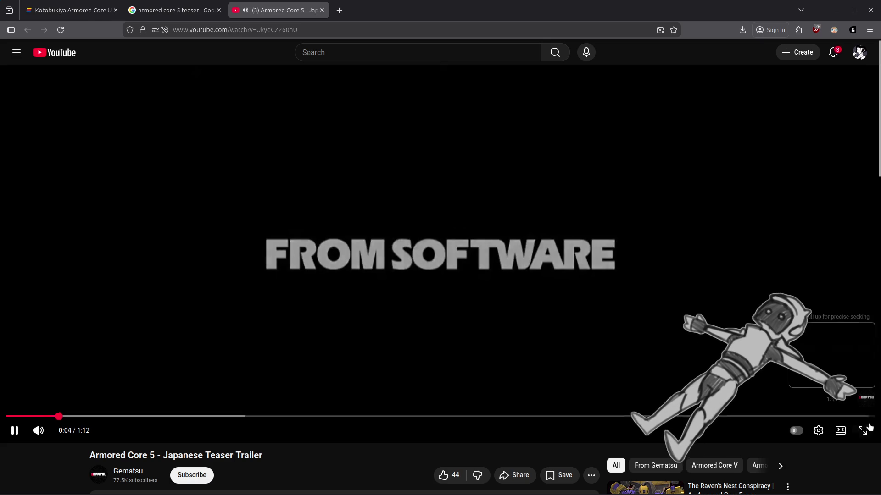
key(f)
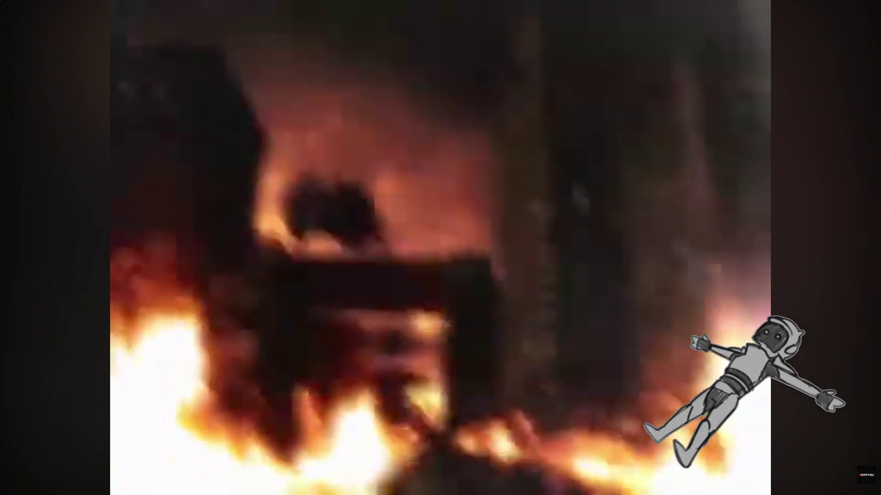
mouse_move(838, 336)
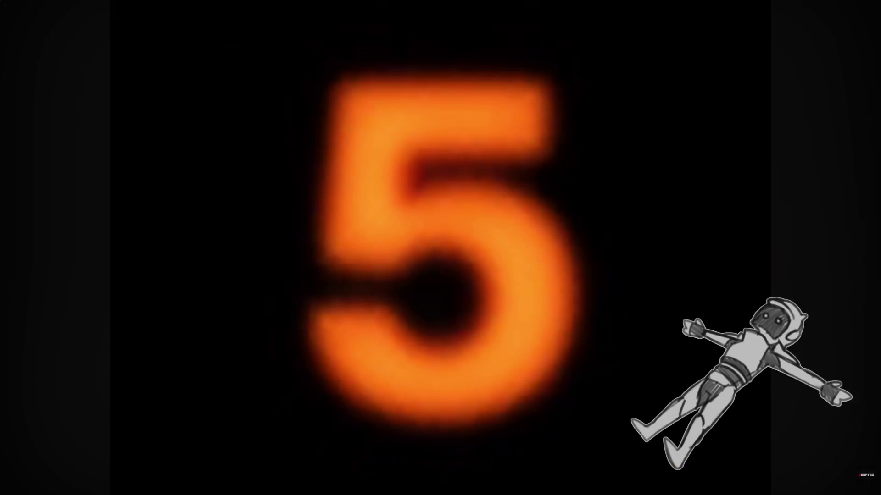
click(820, 333)
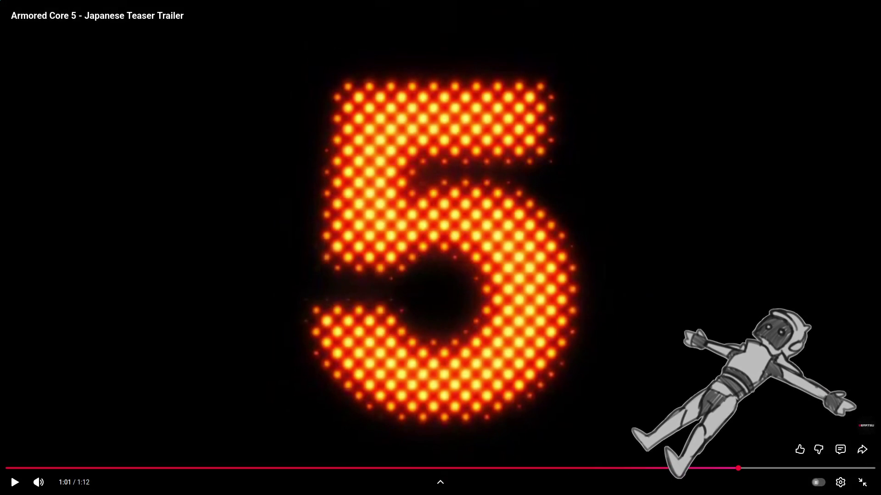
click(489, 468)
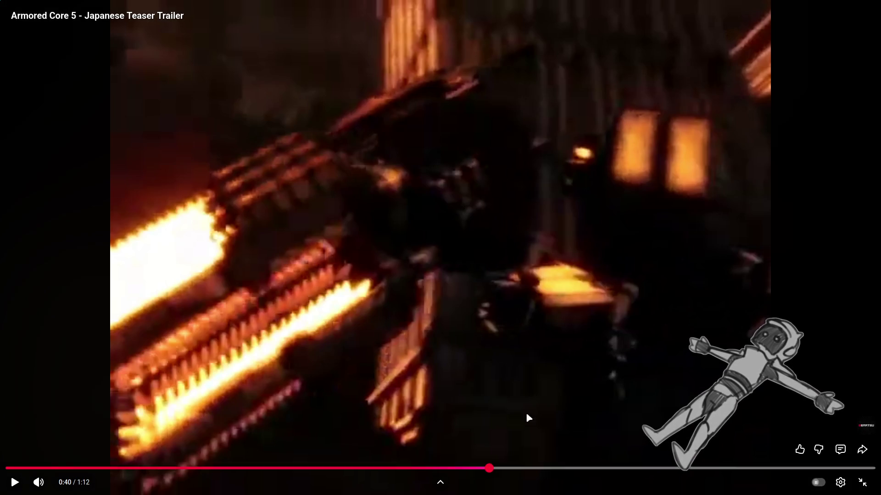
click(765, 314)
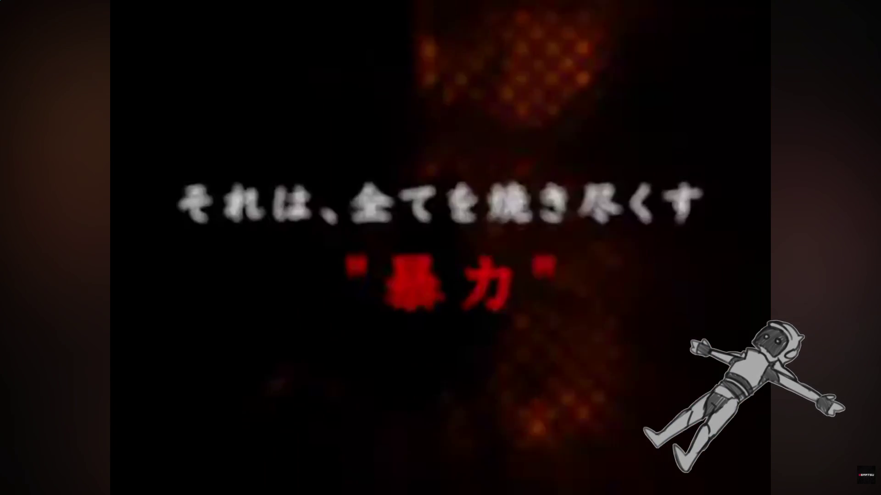
click(835, 298)
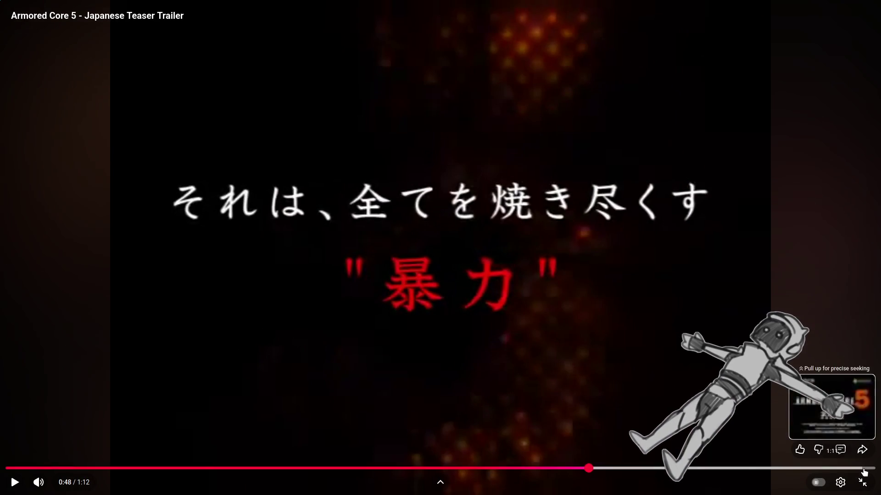
click(862, 482)
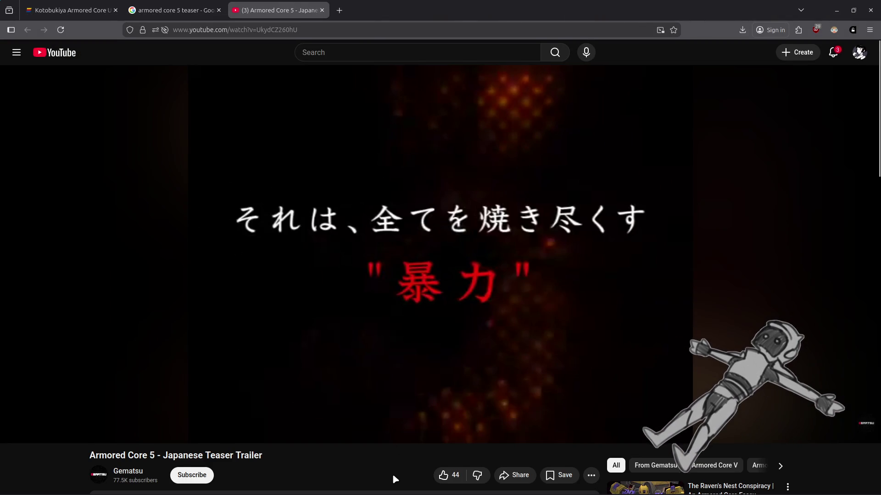
Move the paused trailer's playhead to the 0:47 Japanese-text frame.
scroll(down, 3)
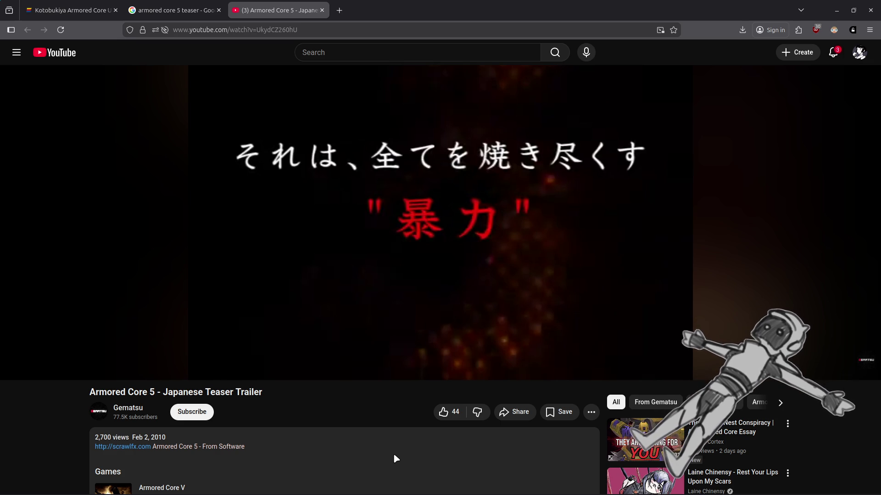
click(574, 353)
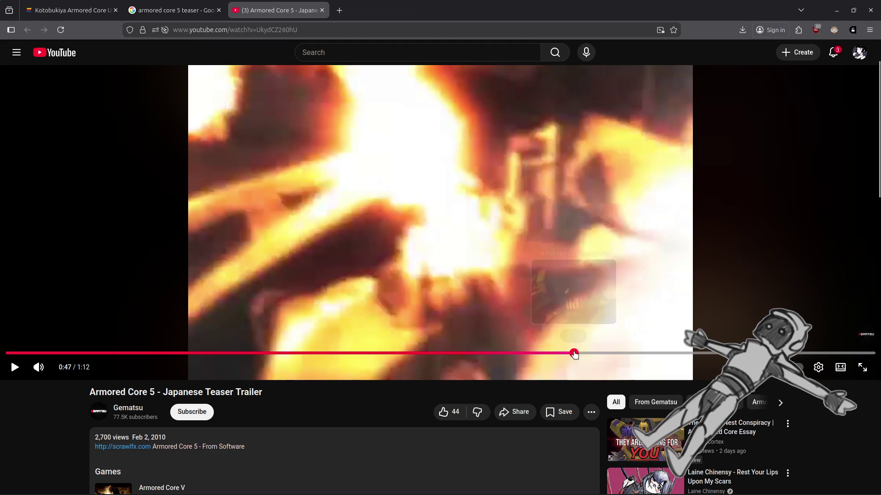
scroll(up, 3)
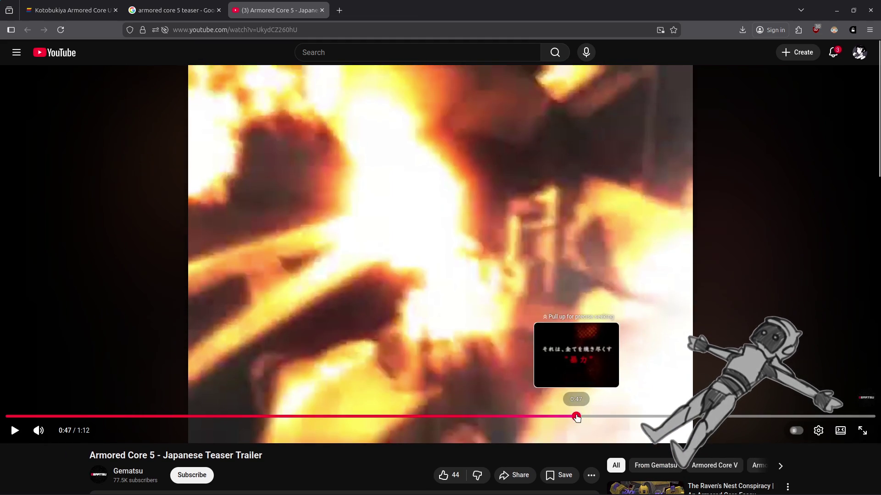
drag(580, 417, 580, 419)
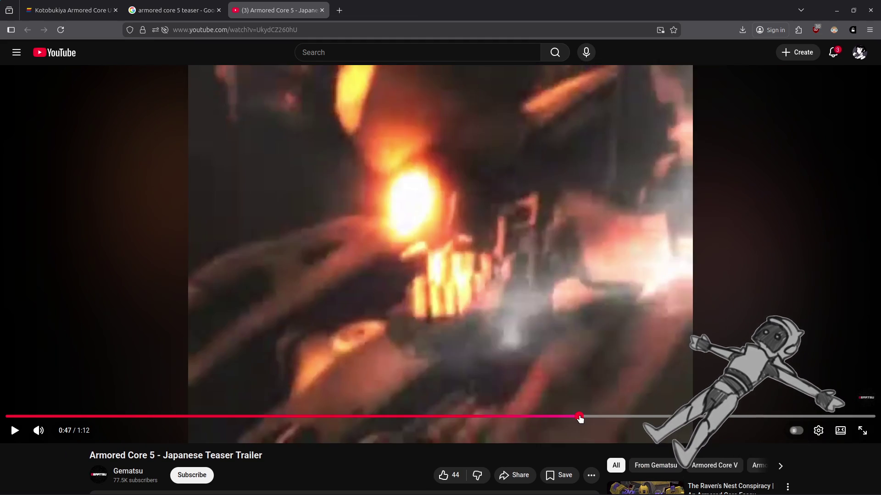
click(580, 419)
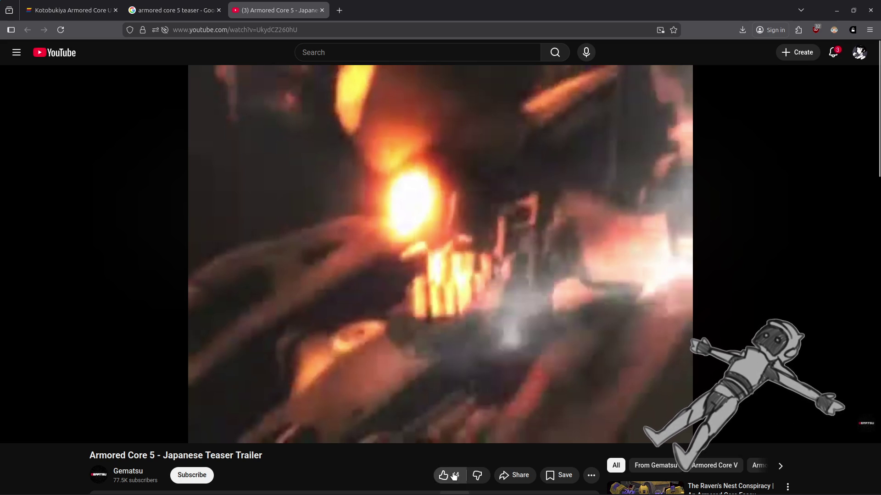
Like the trailer, save it to Favorites, and close the YouTube and Google tabs.
click(444, 476)
click(558, 475)
click(586, 426)
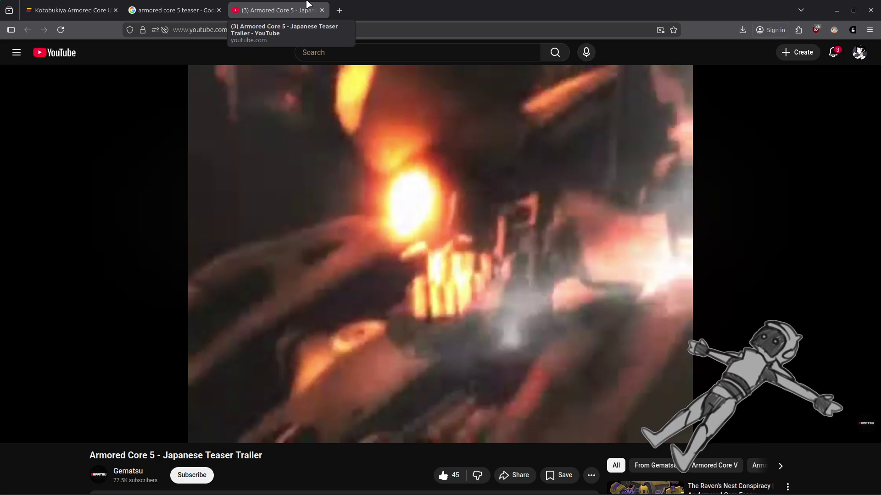
middle_click(308, 4)
middle_click(172, 3)
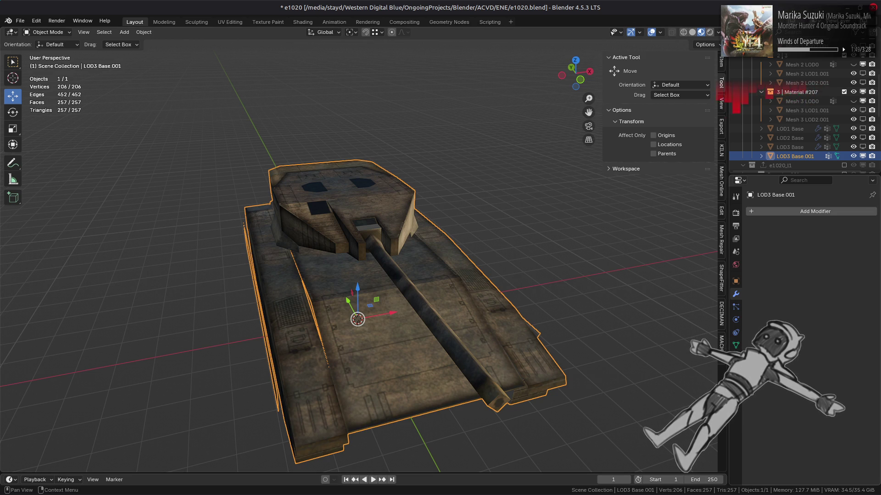
Show LOD3 Base.001's material slots, enter Edit Mode, and select all its geometry.
click(736, 358)
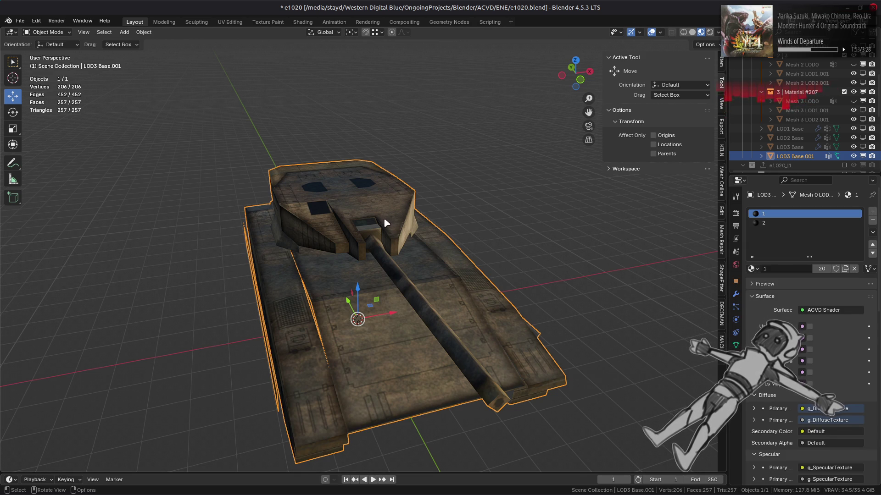
key(Tab)
key(a)
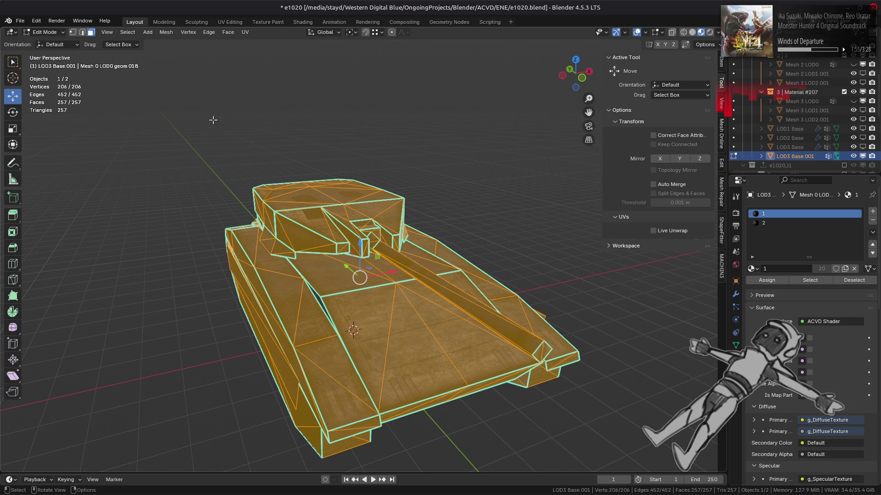
click(163, 33)
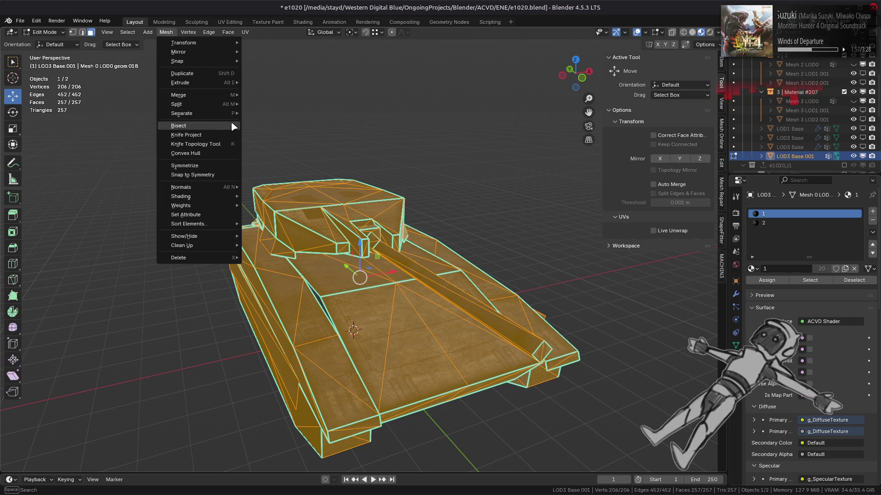
Separate LOD3 Base.001 by material, creating the new LOD3 Base.002 object.
mouse_move(211, 113)
click(264, 121)
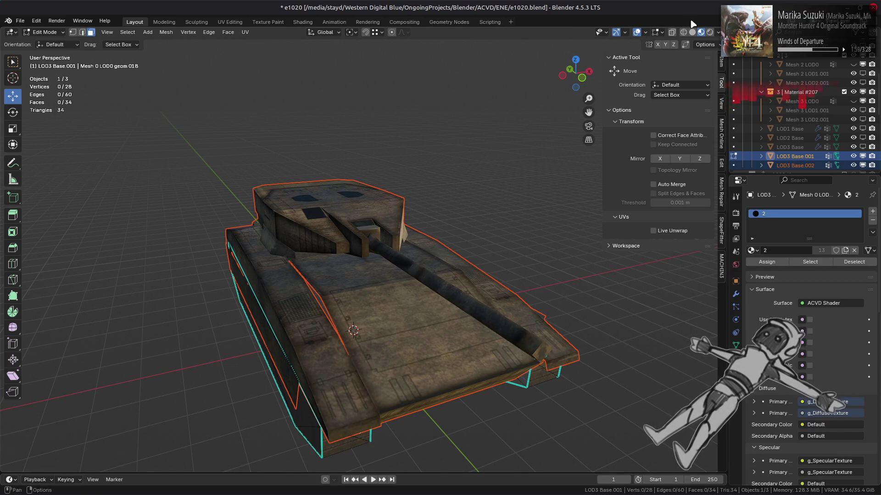
key(ctrl+z)
drag(397, 157, 354, 142)
key(ctrl+shift+z)
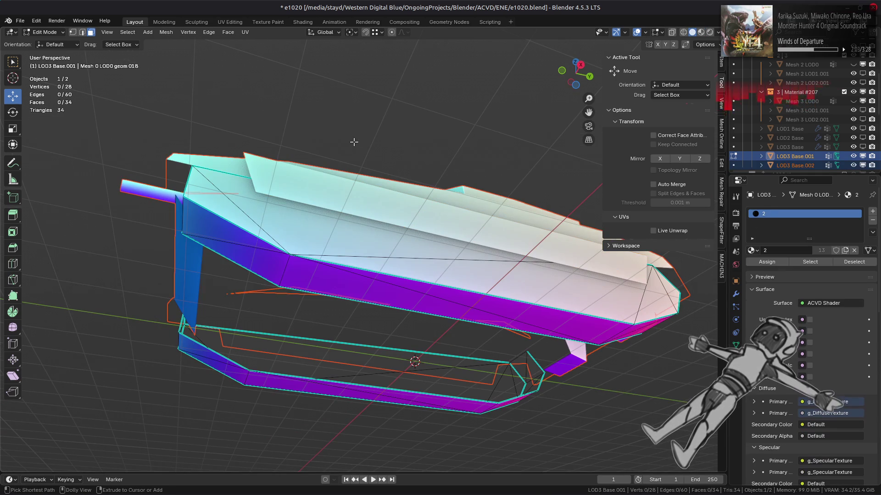
Toggle undo and redo several times to compare the tank before and after the split.
drag(384, 172, 359, 182)
key(ctrl+z)
key(ctrl+shift+z)
key(ctrl+z)
key(ctrl+shift+z)
key(ctrl+z)
key(ctrl+shift+z)
drag(359, 181, 344, 208)
Return to Object Mode, deselect all, show Material Preview shading, then select LOD3 Base.001.
key(Tab)
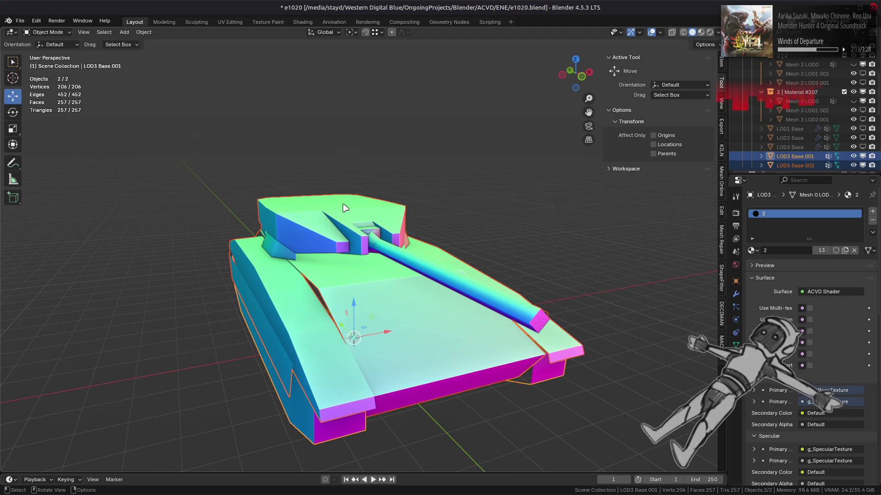
drag(349, 204, 331, 213)
key(alt+a)
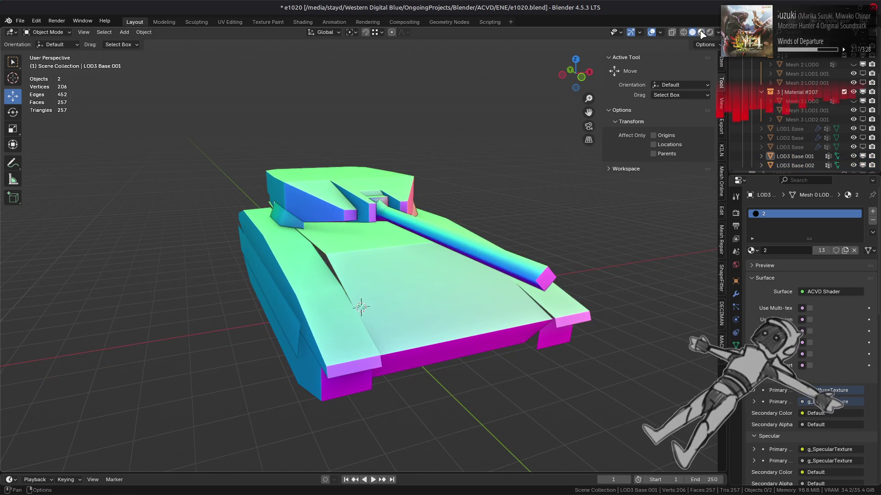
click(701, 32)
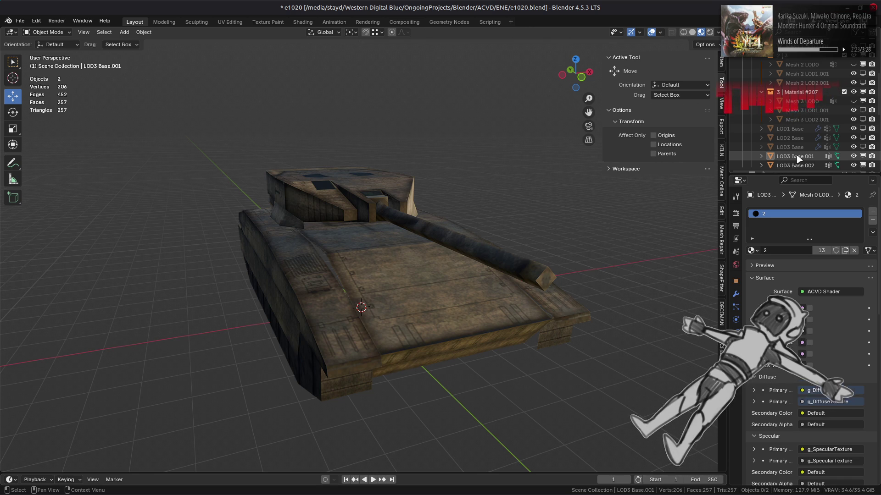
click(798, 158)
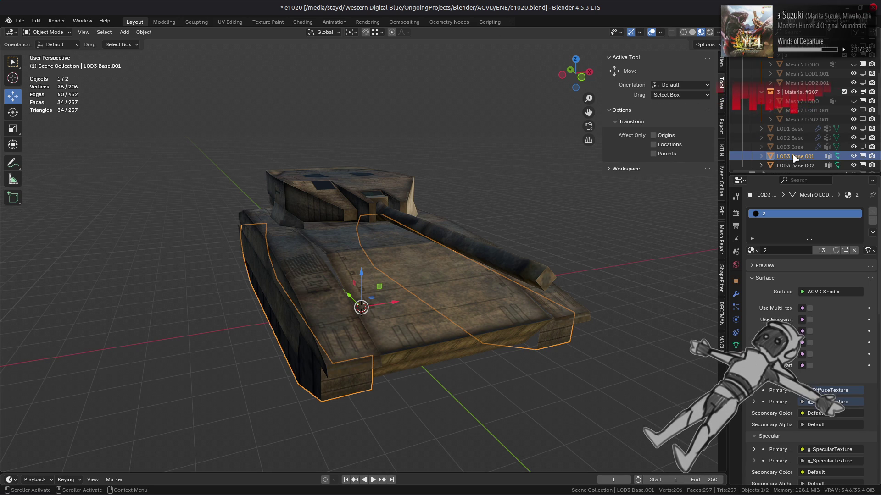
Move LOD3 Base.001 into collection 1|2 and rename it 'Mesh 1 LOD3'.
drag(793, 157, 799, 126)
double_click(802, 100)
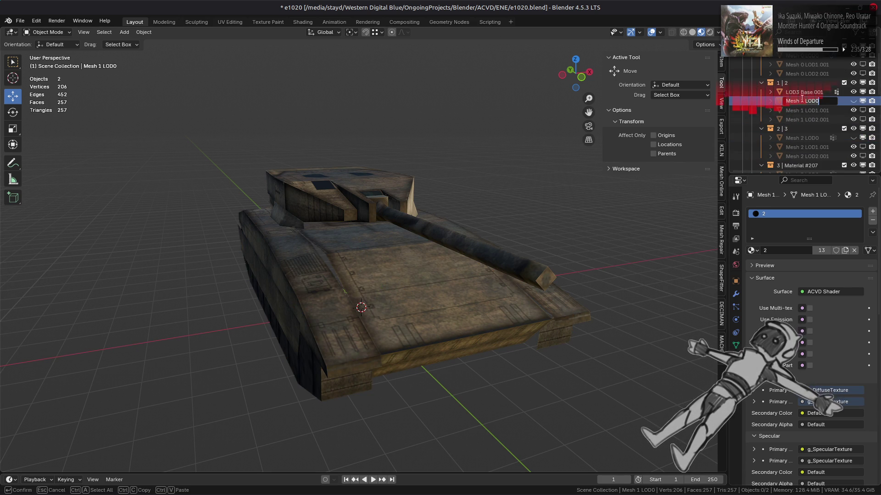
click(802, 91)
scroll(up, 3)
double_click(802, 101)
text(Mesh 1 LOD3)
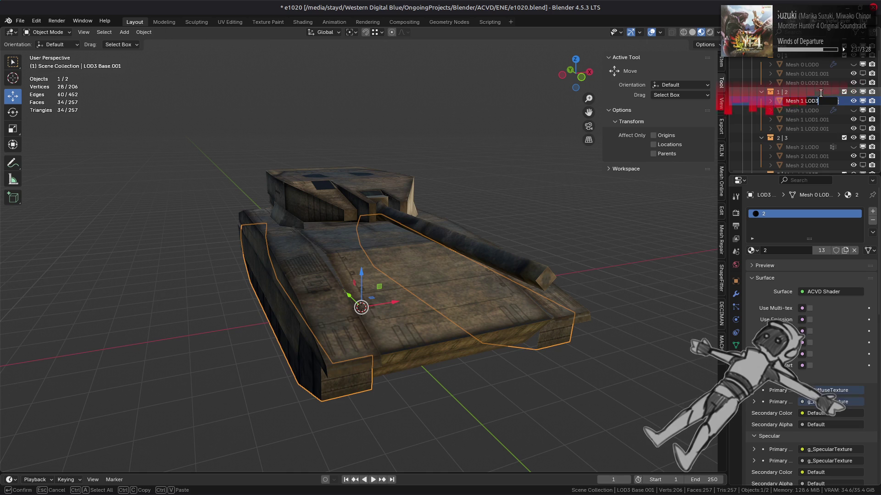
key(Return)
scroll(down, 3)
Move LOD3 Base.002 into collection 0|1, rename it 'Mesh 0 LOD3', and check its Object properties.
drag(795, 147, 823, 88)
click(808, 108)
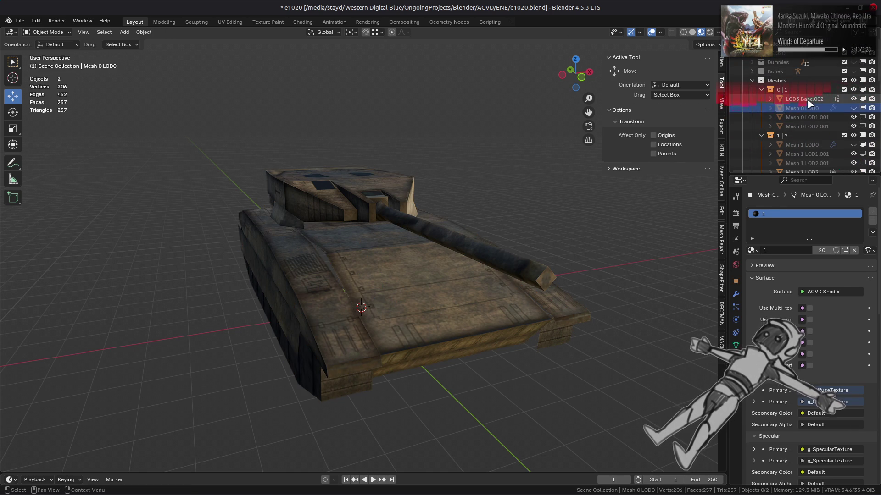
double_click(809, 99)
text(Mesh 0 LOD3)
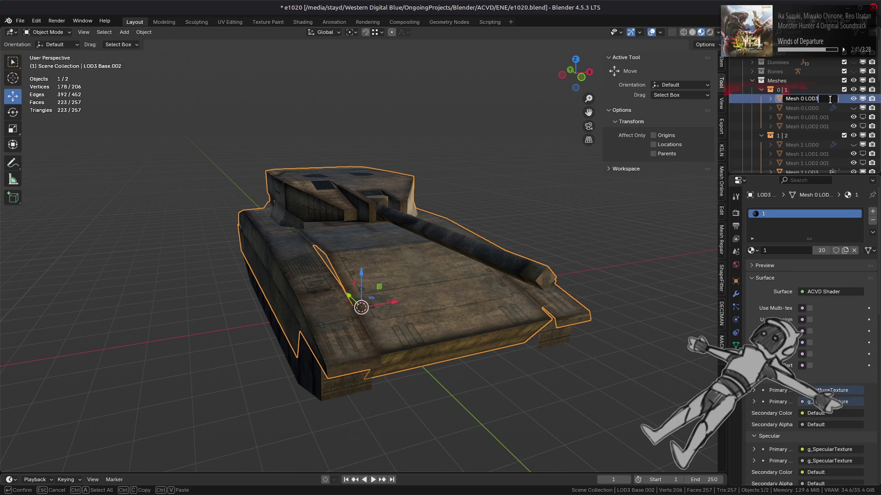
key(Return)
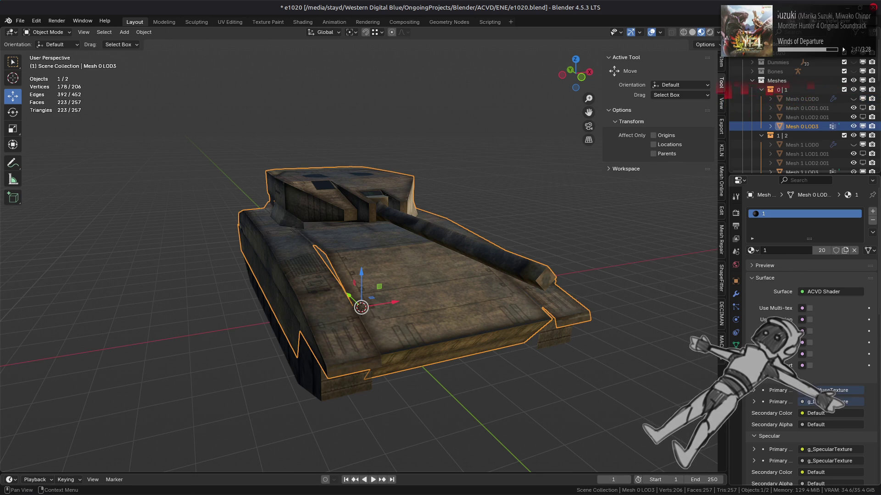
scroll(down, 3)
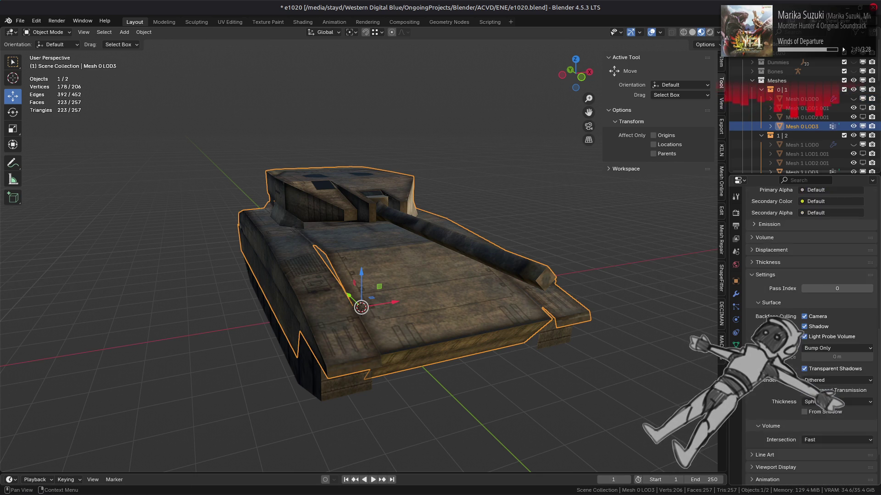
scroll(down, 3)
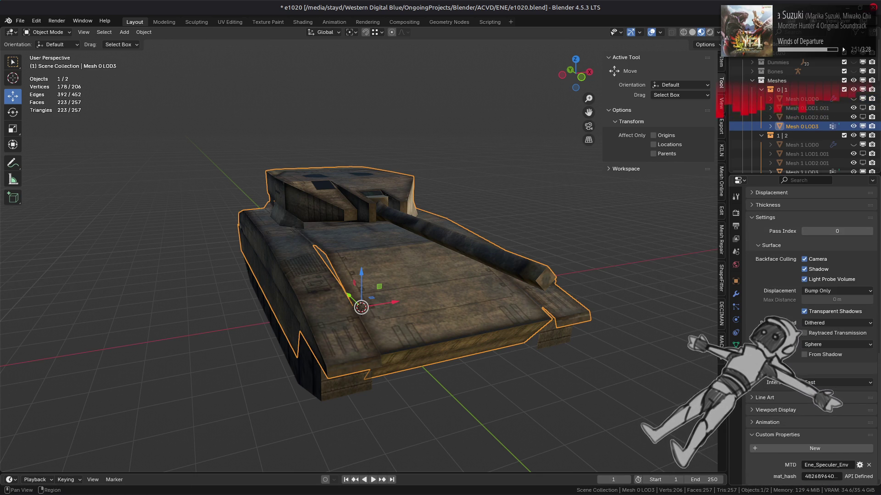
click(736, 281)
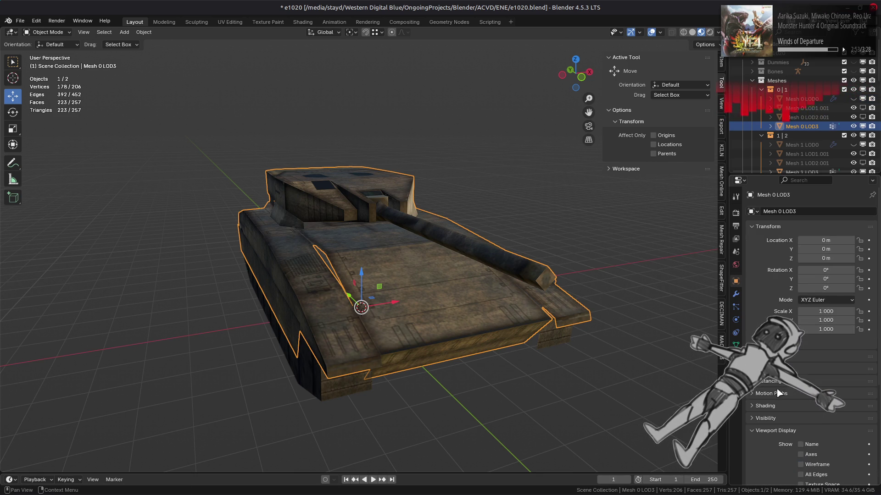
click(577, 297)
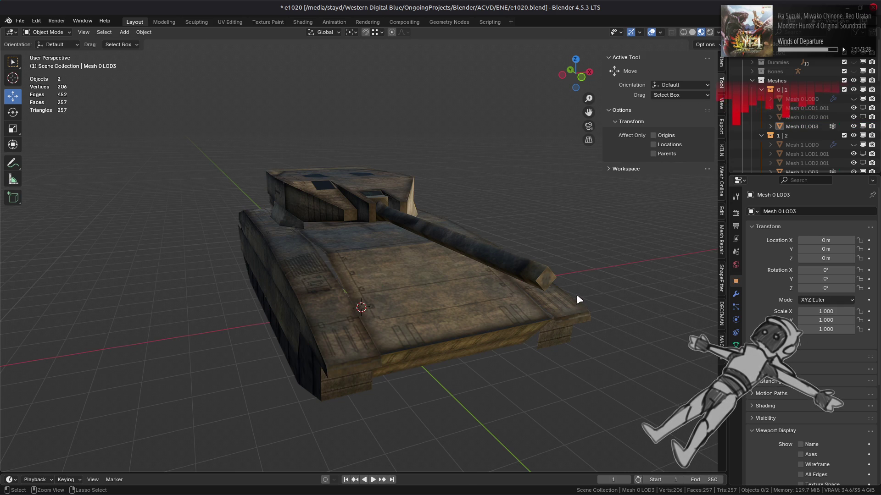
Save e1020.blend and make Mesh 3, Mesh 2 and Mesh 1 LOD0 visible in the viewport.
key(ctrl+s)
scroll(down, 3)
scroll(up, 3)
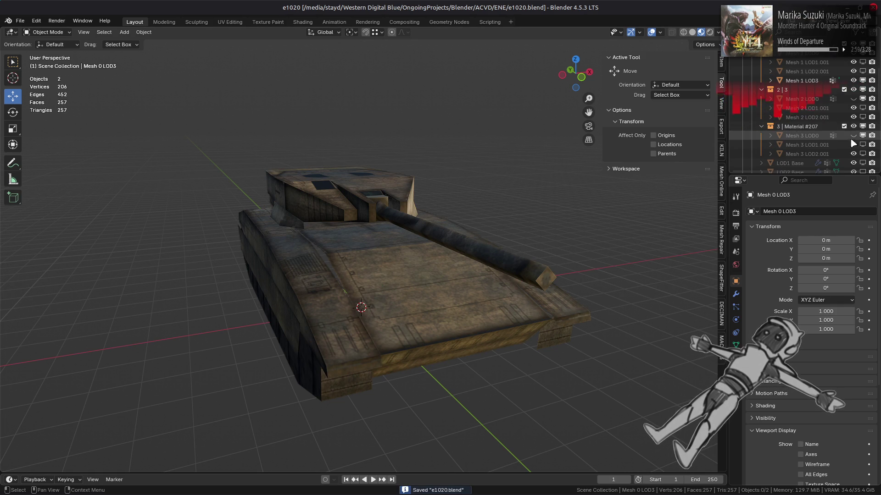
click(853, 136)
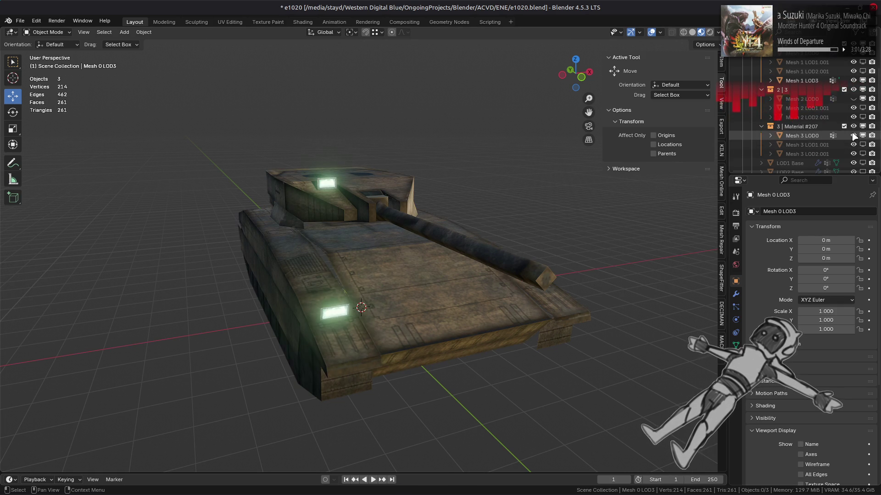
click(853, 99)
scroll(up, 3)
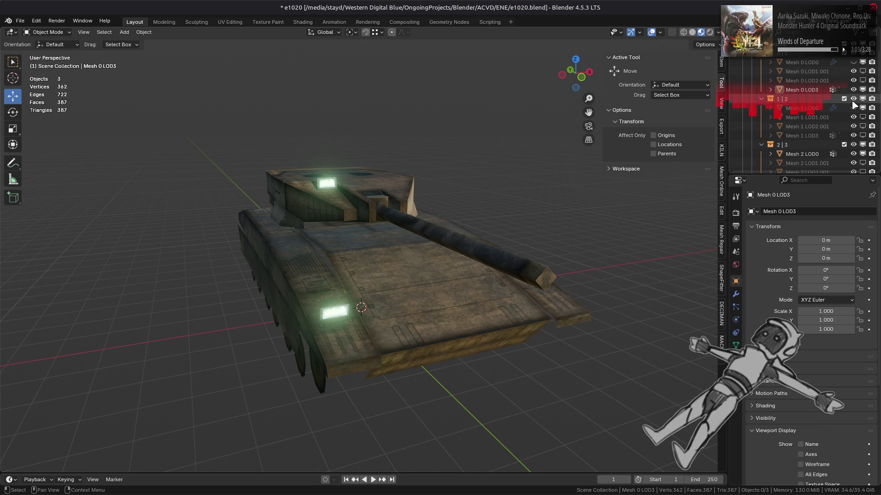
click(853, 108)
Hide Mesh 0 LOD3, show Mesh 0 LOD0, and save e1020.blend again.
click(862, 90)
click(863, 62)
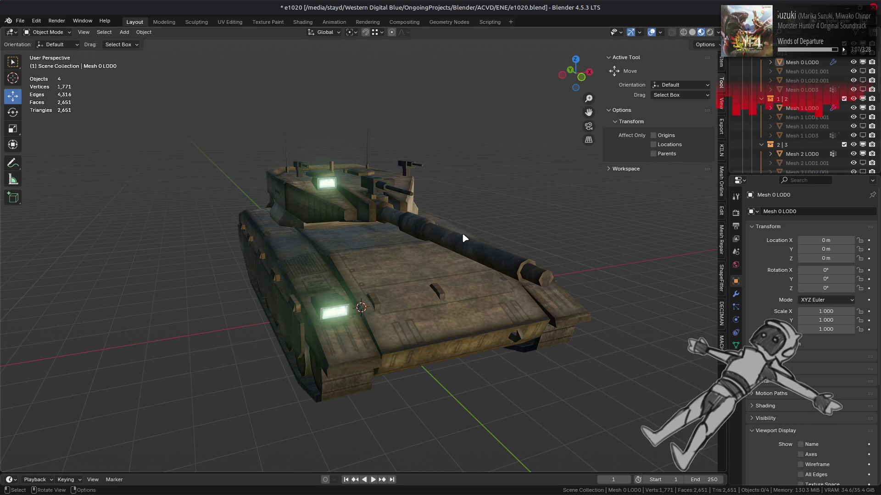
key(ctrl+s)
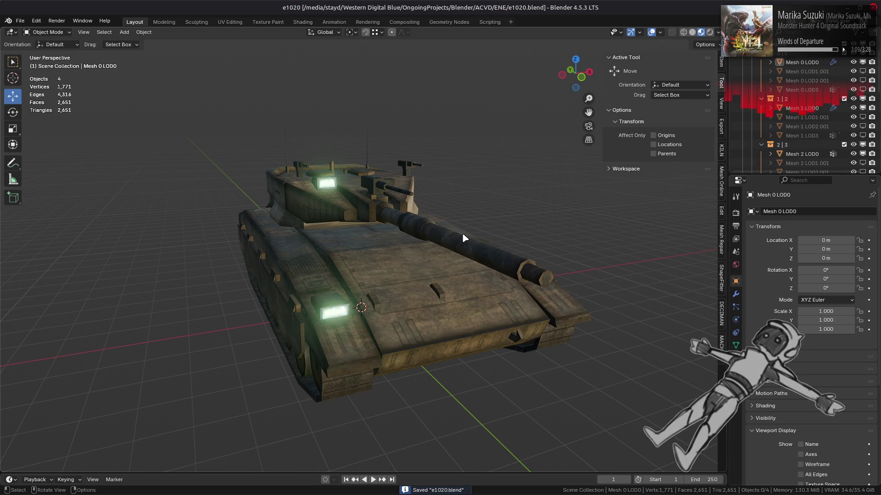
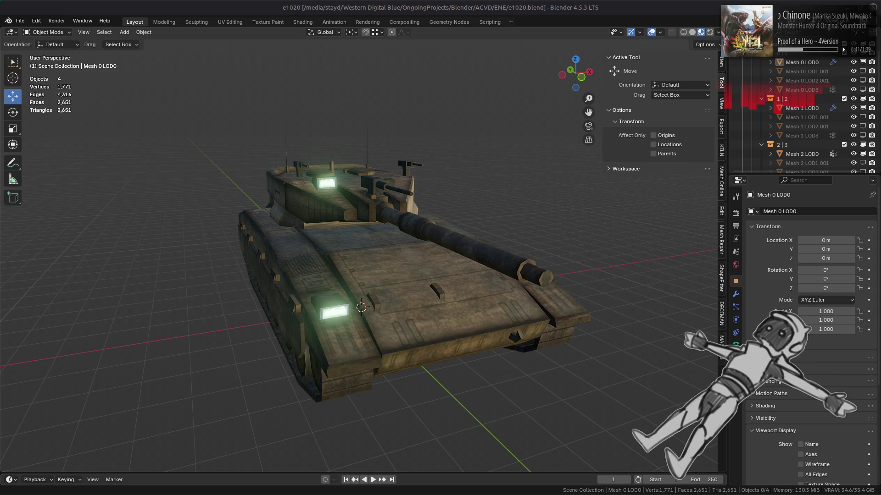
Switch from Blender to the Firefox Google Images results for 'gundam Gquuuuuux'.
key(alt+Tab)
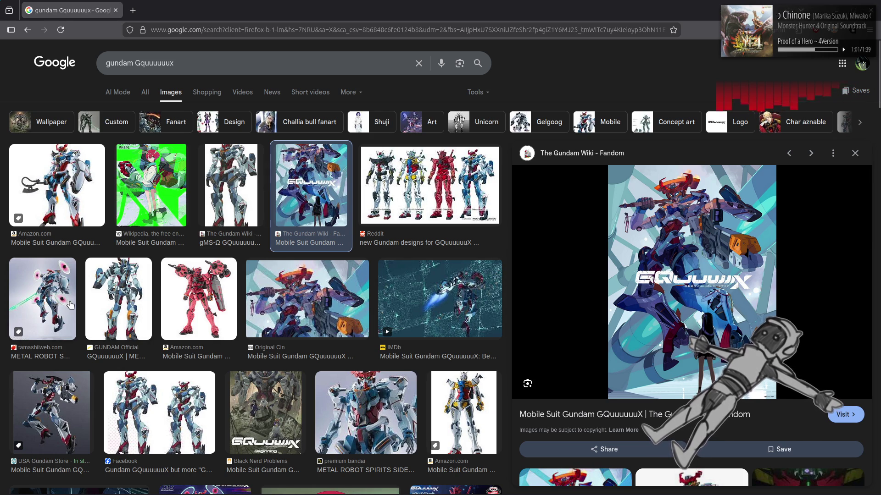
Preview the USA Gundam Store and METAL ROBOT SPIRITS figure images, then close Firefox.
click(70, 405)
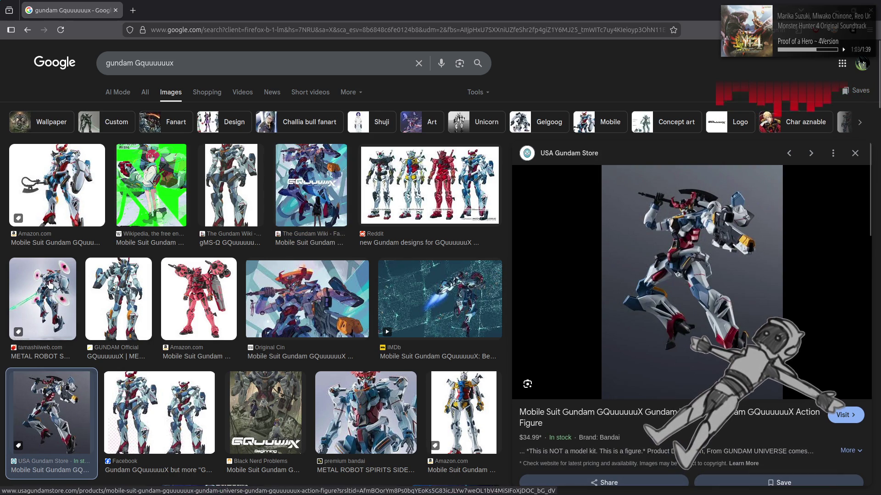
click(48, 284)
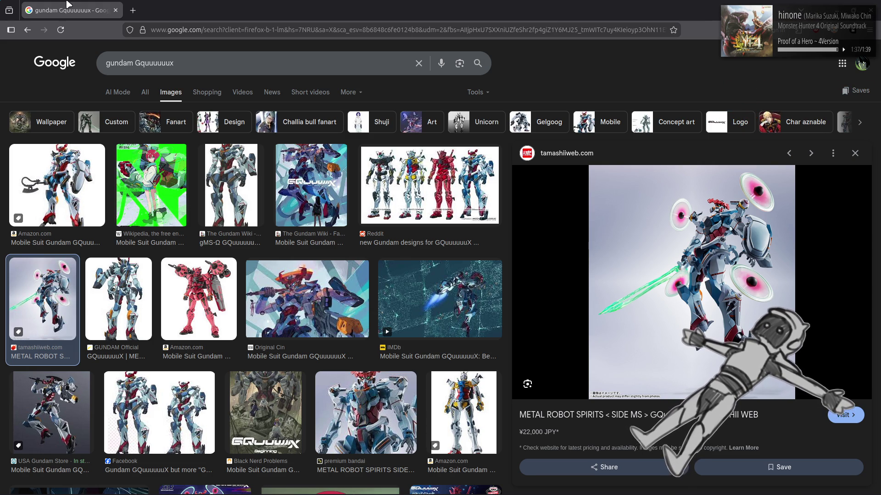
click(115, 10)
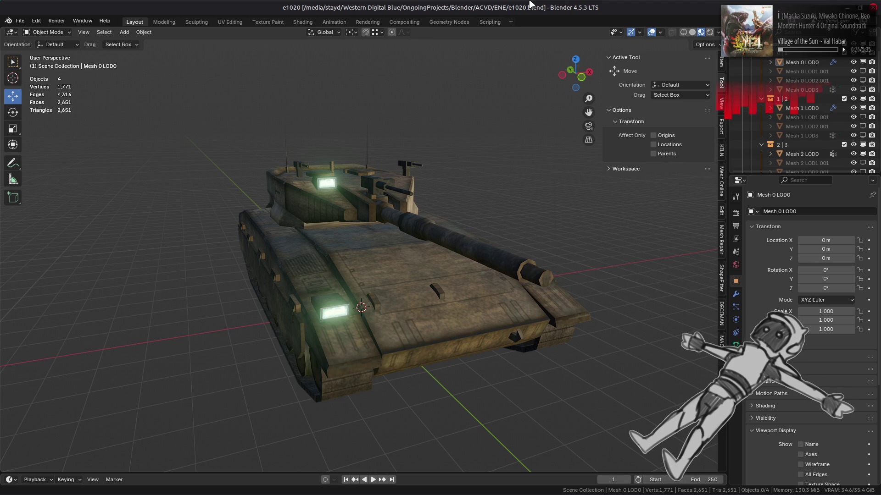
Compare the Flags values of the Mesh 3 and Mesh 2 LOD meshes.
scroll(down, 3)
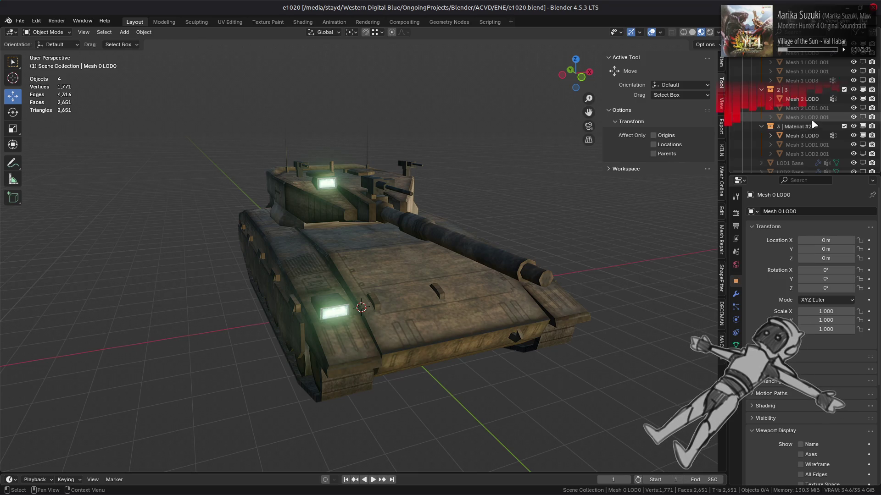
click(812, 135)
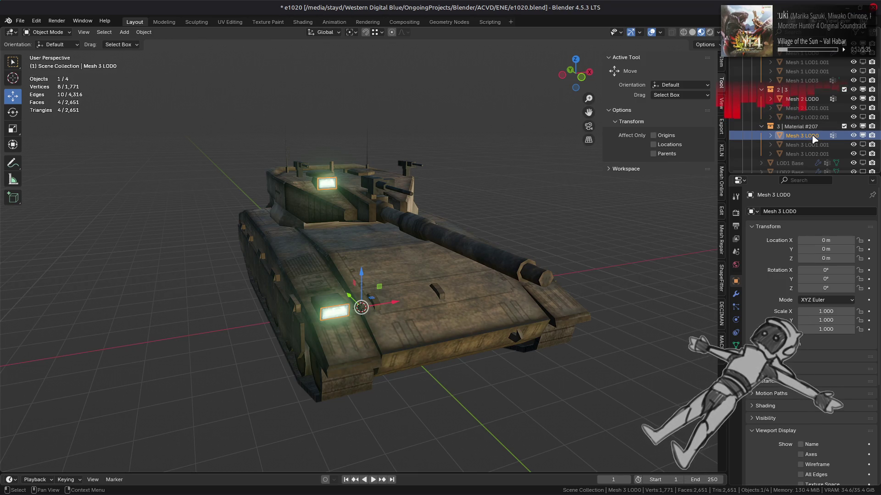
scroll(down, 3)
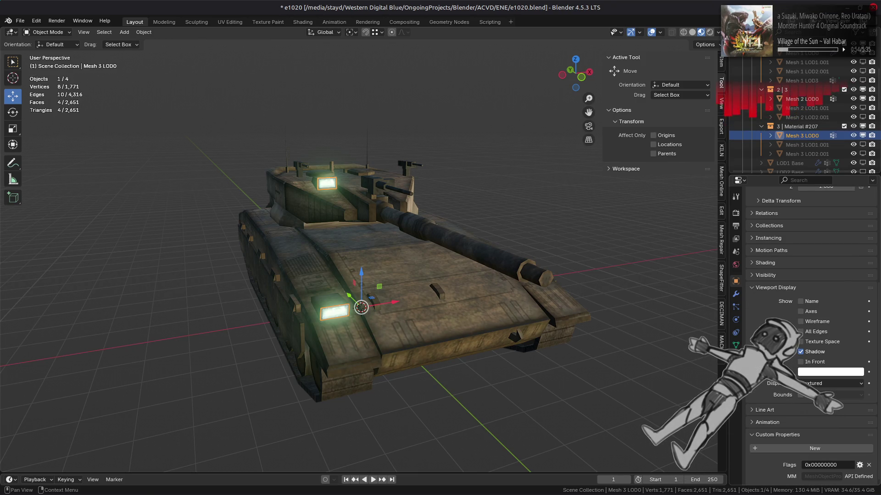
click(807, 145)
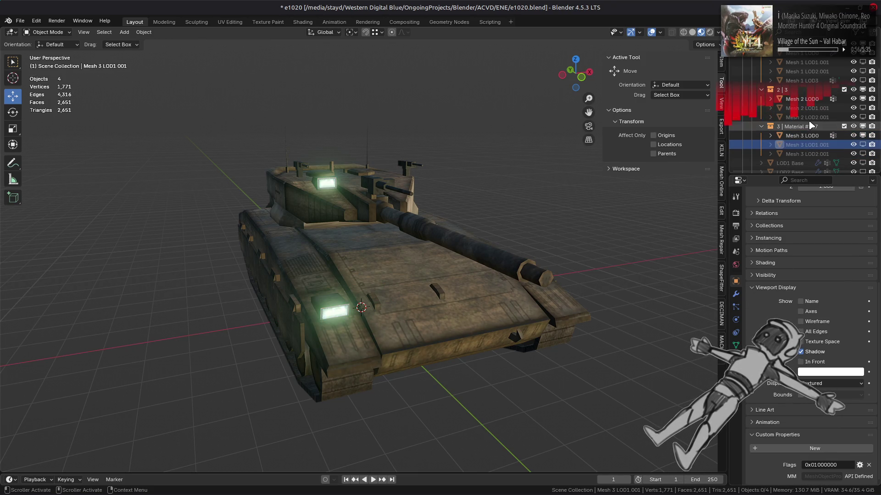
click(810, 101)
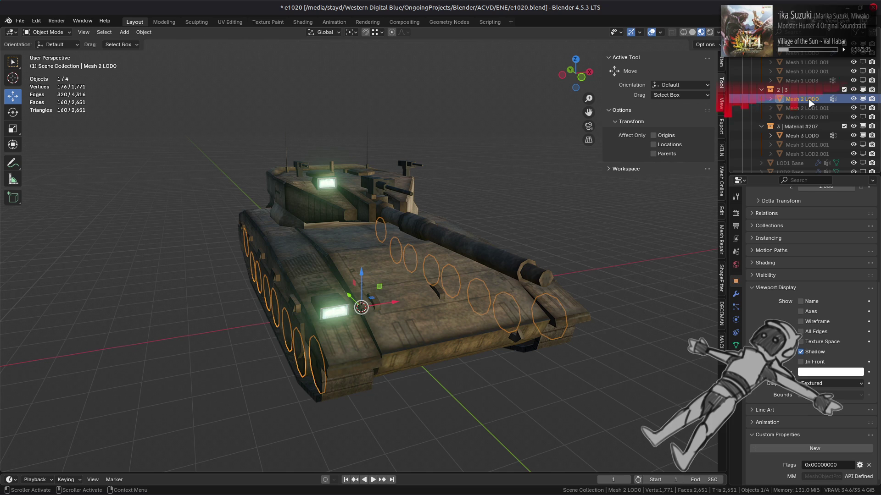
click(807, 109)
click(806, 118)
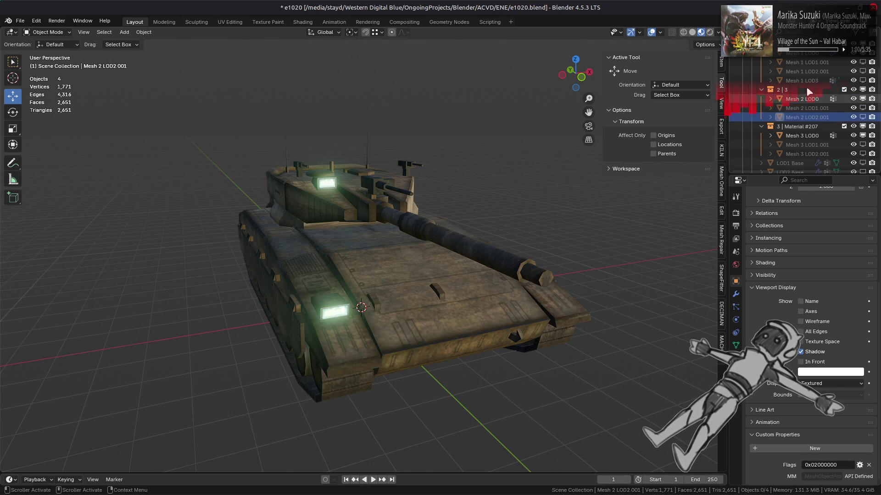
Read the Flags of the Mesh 1 and Mesh 0 LOD meshes, ending on Mesh 0 LOD0.
click(807, 99)
click(808, 80)
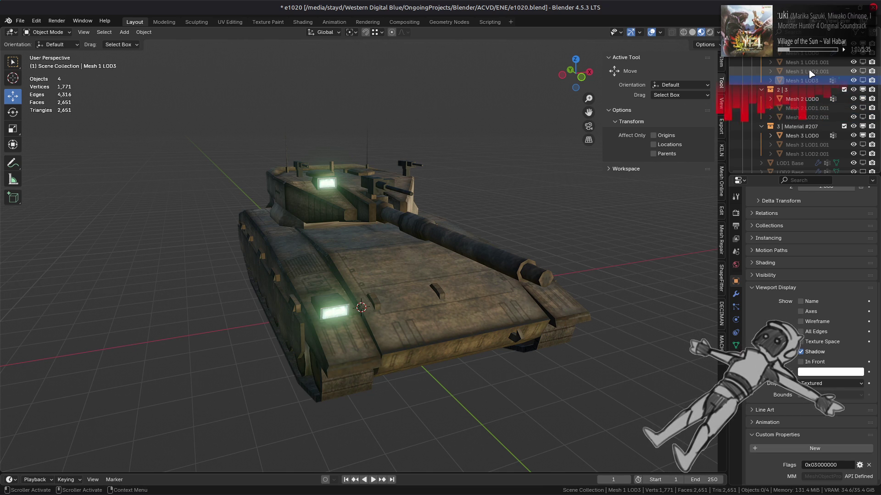
click(806, 61)
scroll(up, 3)
click(801, 107)
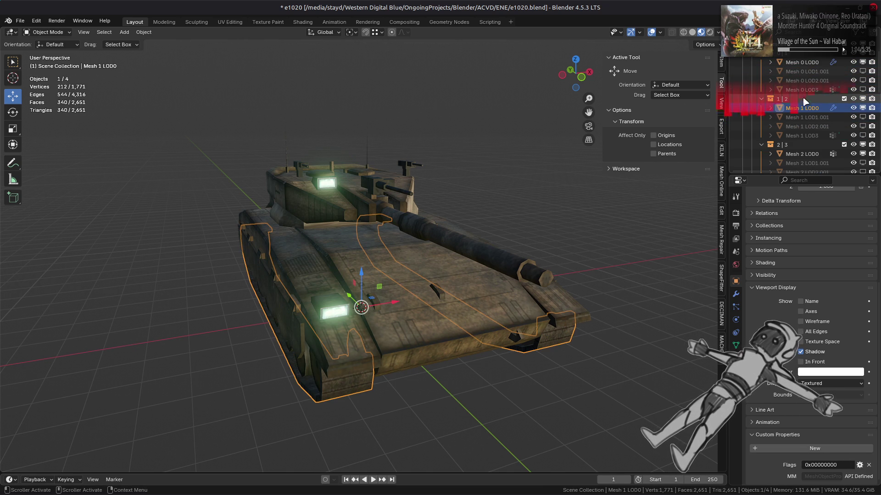
click(805, 90)
click(806, 82)
click(806, 72)
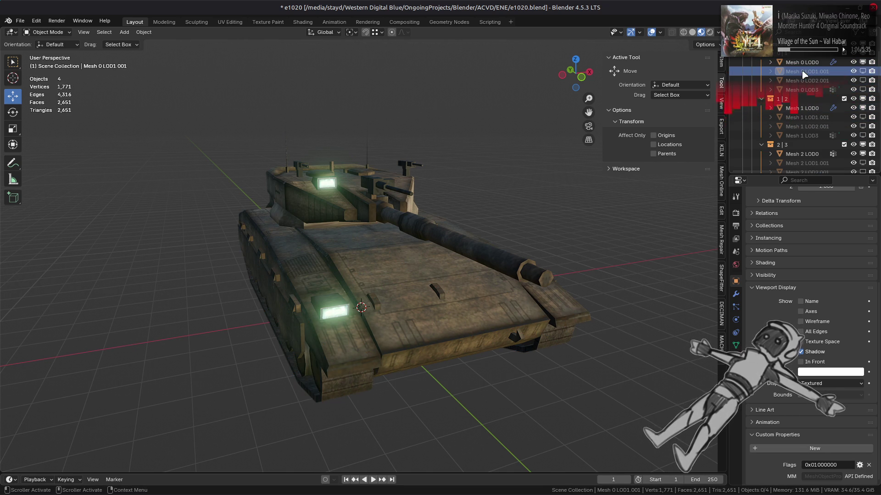
click(805, 63)
Clear the selection of the tank meshes in the viewport.
scroll(up, 3)
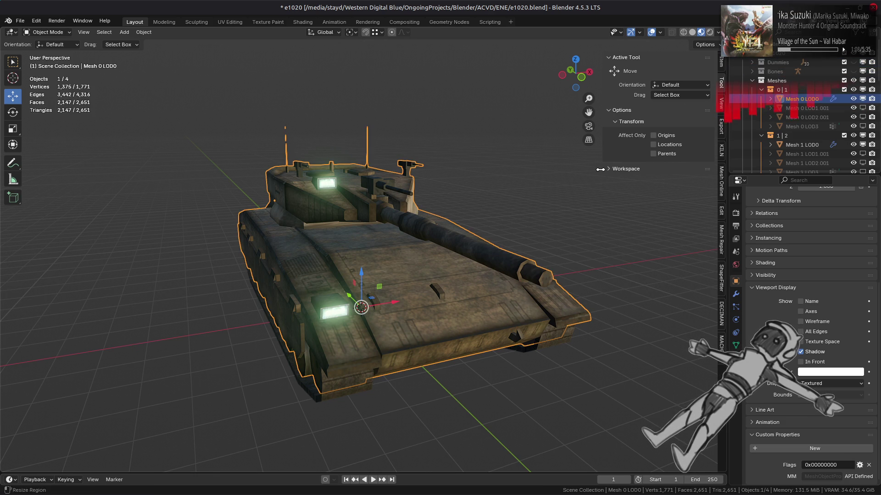
click(559, 195)
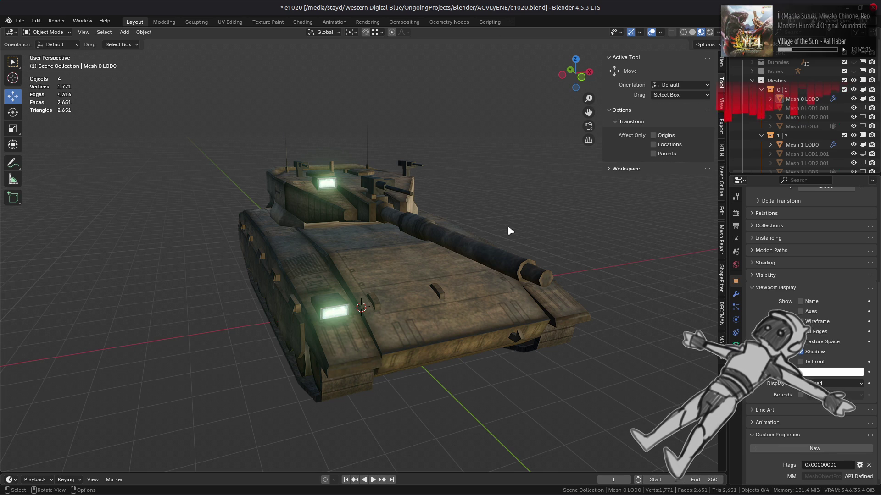
click(481, 255)
key(alt+a)
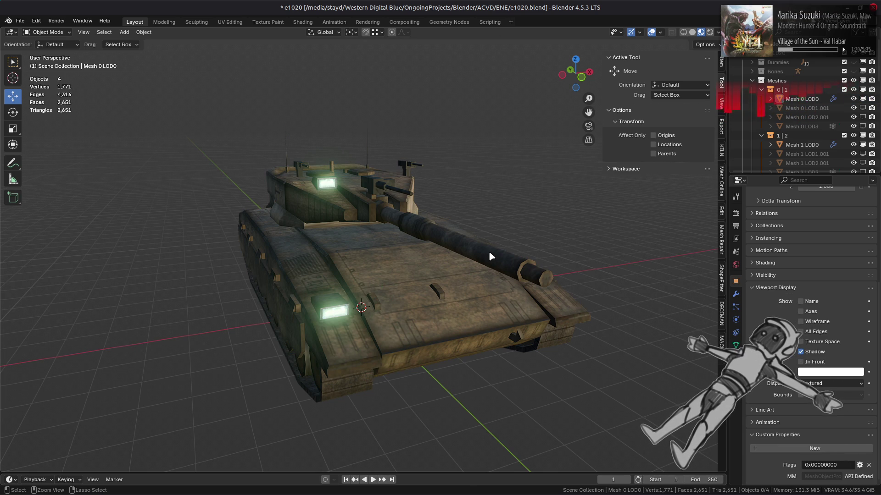
Save e1020.blend, then select Mesh 0 LOD0 and Mesh 1 LOD0 to view their modifiers.
key(ctrl+s)
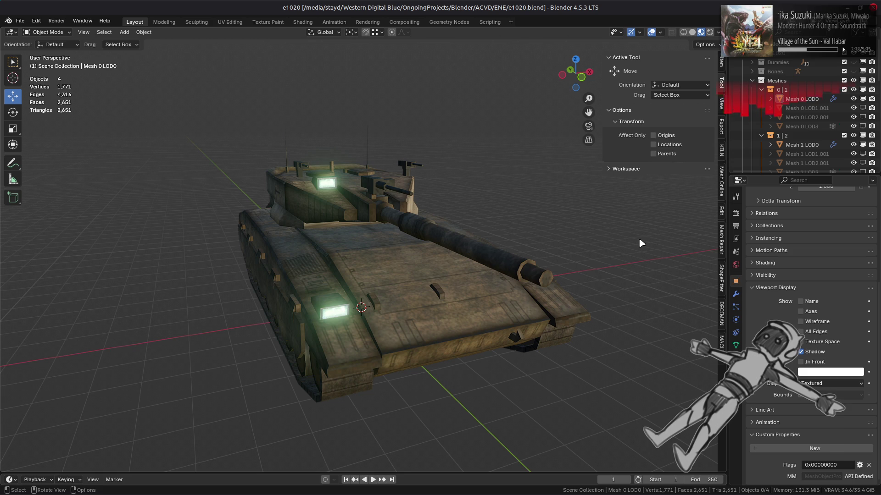
key(ctrl+s)
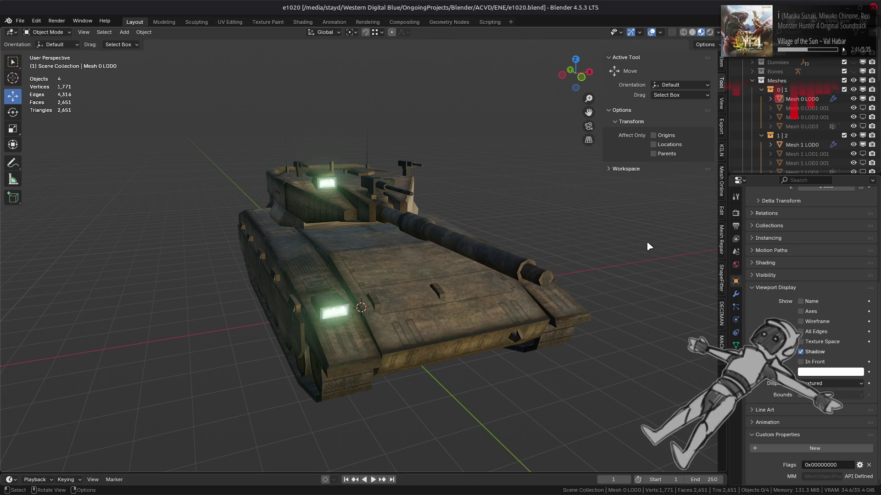
click(802, 98)
click(802, 144)
click(737, 294)
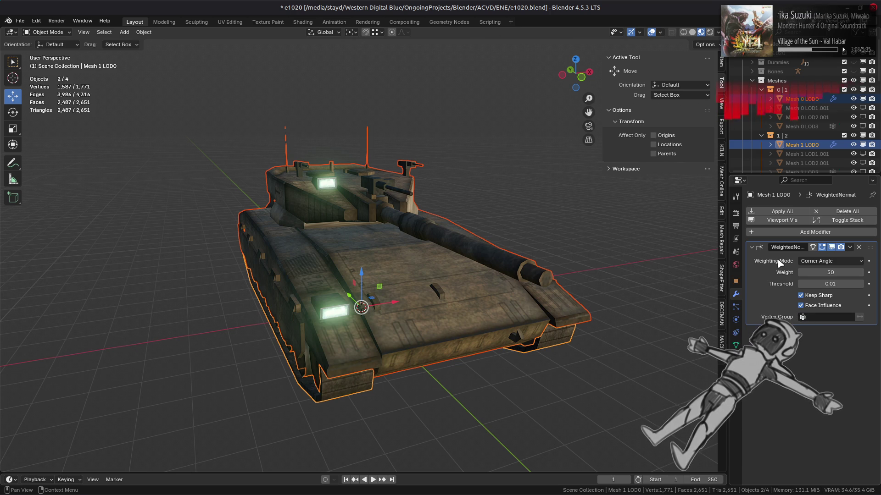
Apply all WeightedNormal modifiers on both LOD0 meshes and bring up the e1020 collection's export settings.
click(797, 211)
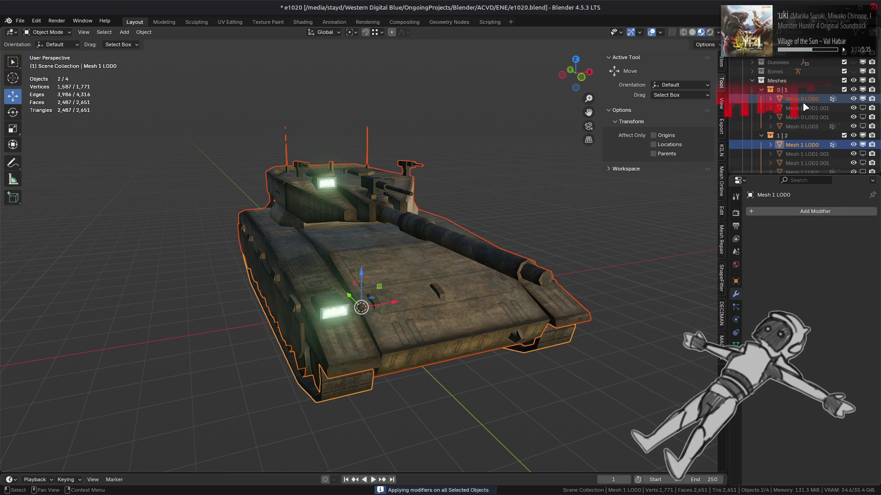
click(801, 55)
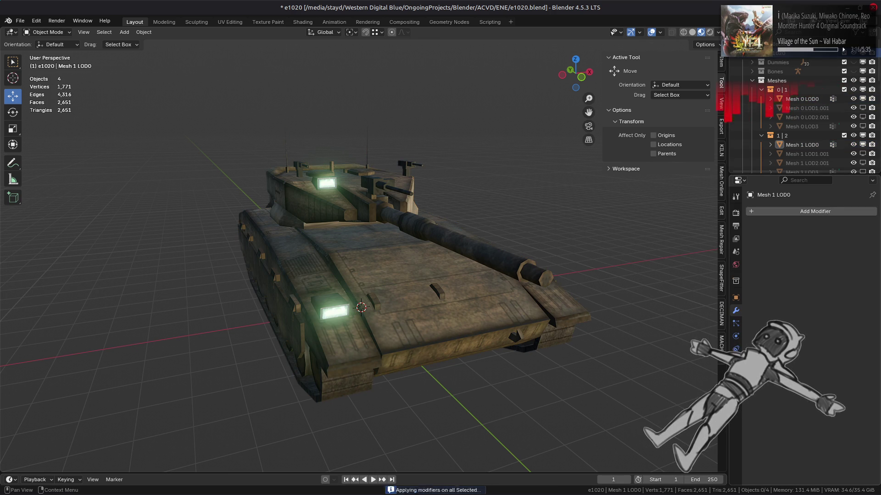
click(738, 284)
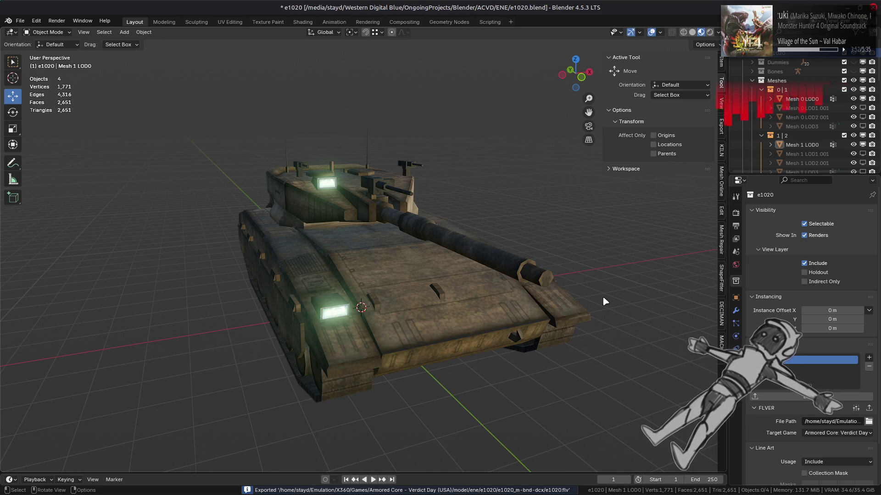
Purge unused data from e1020.blend and save the file.
click(553, 294)
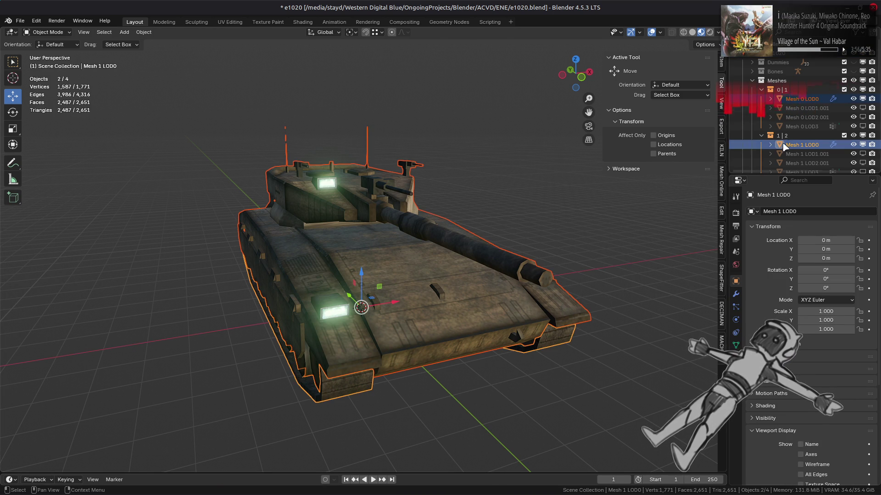
click(788, 100)
click(415, 219)
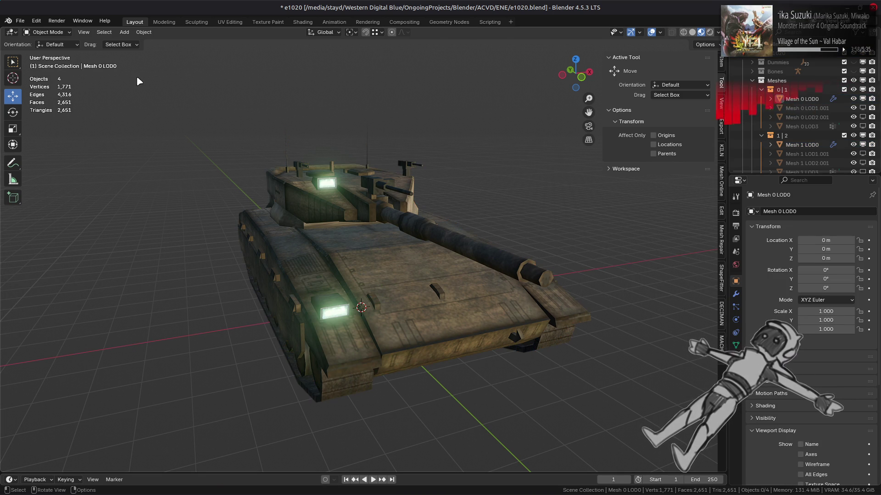
click(20, 18)
mouse_move(55, 190)
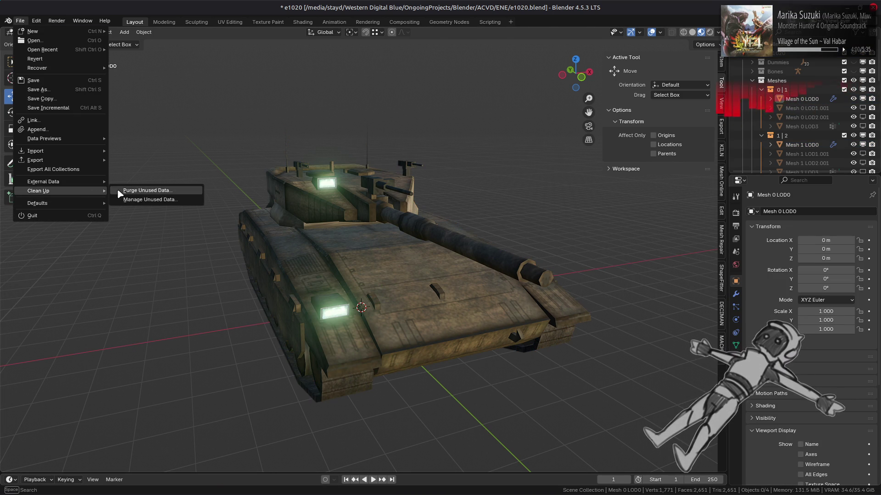
click(138, 189)
click(111, 249)
key(ctrl+s)
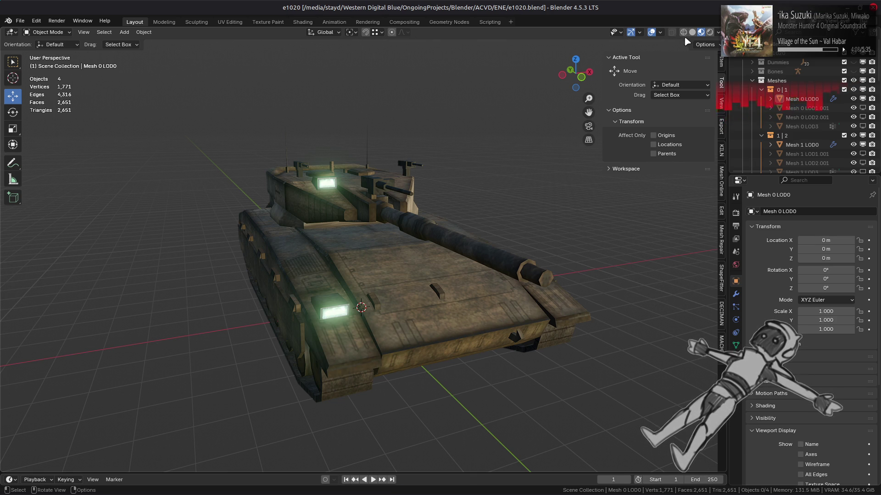
Switch the viewport to Solid shading and save e1020.blend again.
key(z)
click(443, 278)
click(577, 225)
key(ctrl+s)
key(alt+Tab)
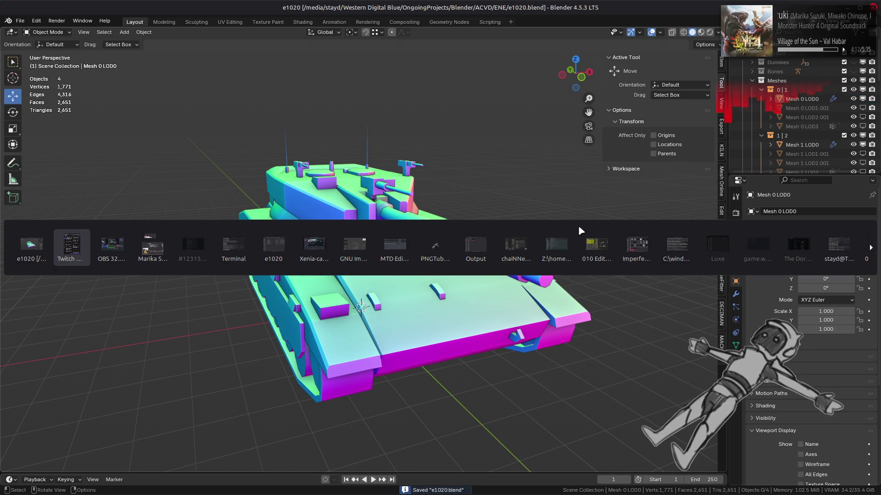
Bring the Nemo window showing the e1020 model folder to the front.
key(alt+Tab)
key(alt+Tab)
key(alt+Tab)
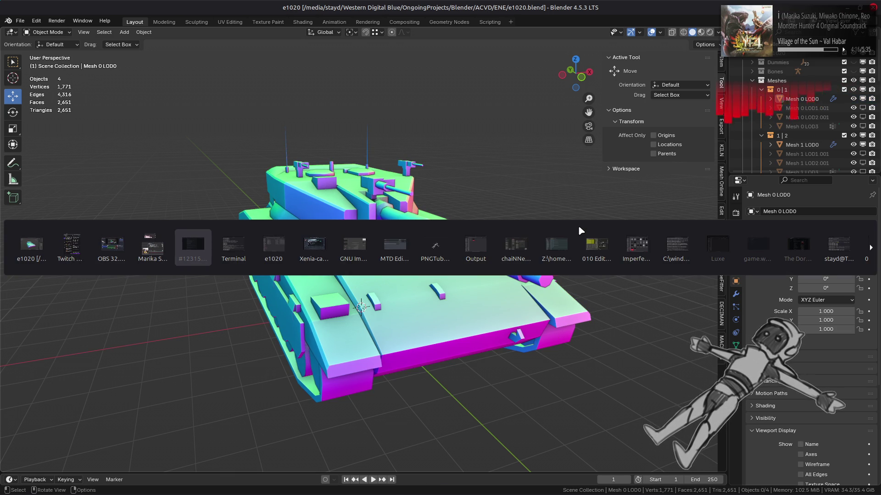
key(alt+Tab)
key(alt+Tab)
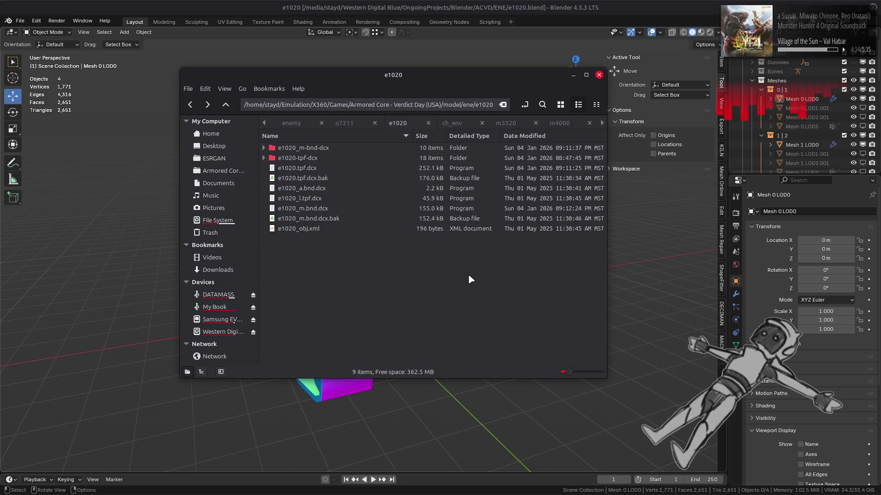
Open the e1020_m-bnd-dcx folder, select e1020.flv, and switch to Notepad++.
double_click(355, 148)
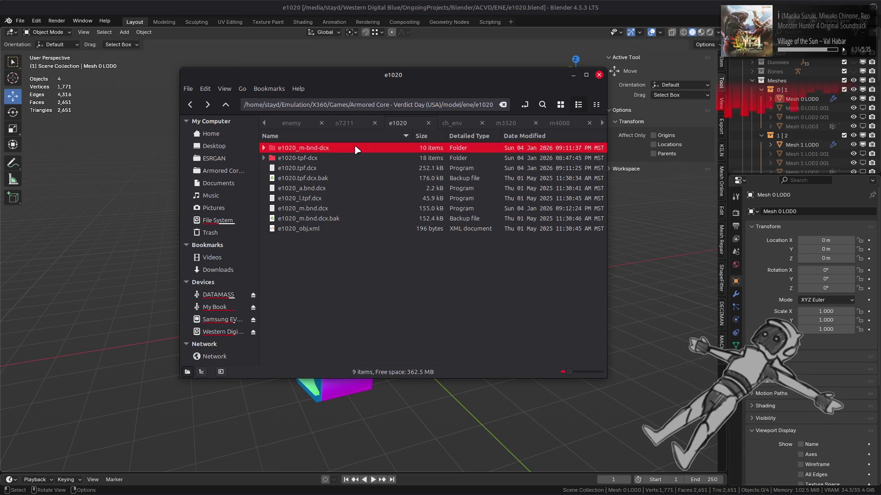
click(355, 147)
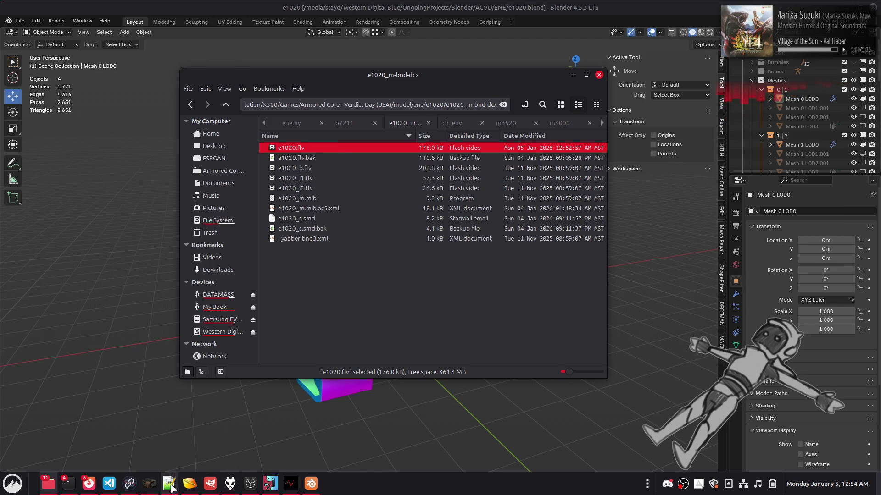
click(169, 483)
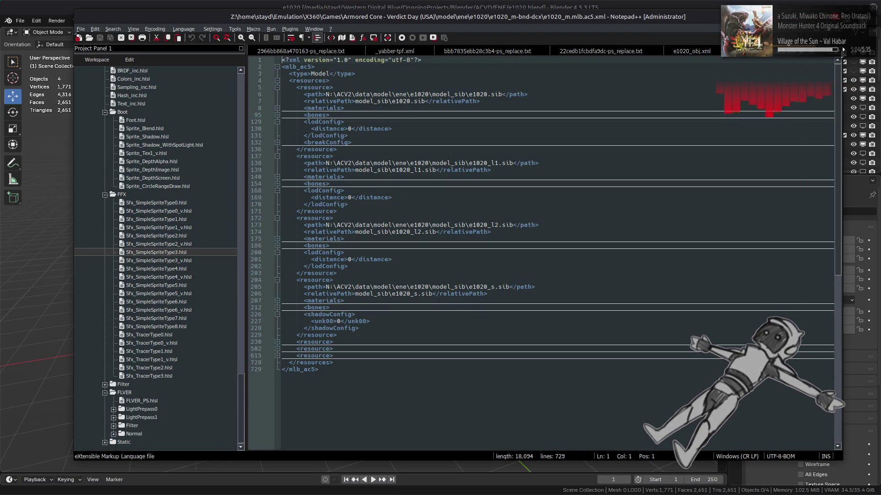
scroll(down, 3)
scroll(up, 3)
scroll(up, 3)
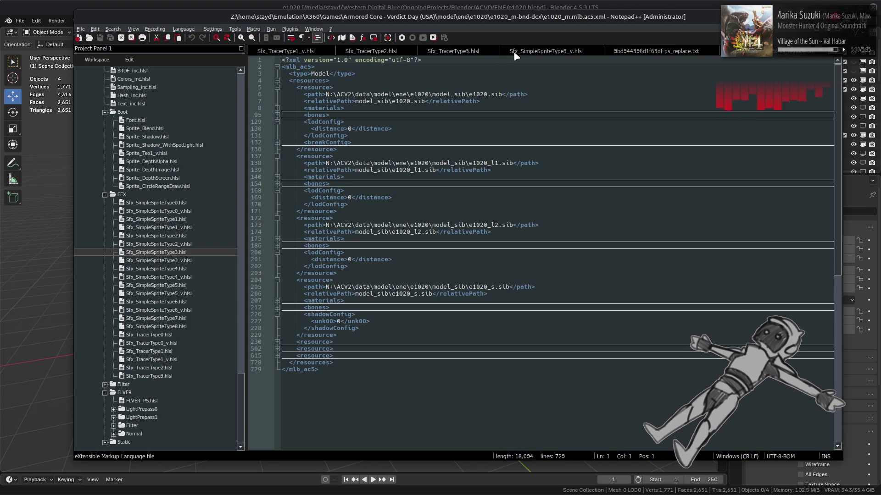
scroll(up, 3)
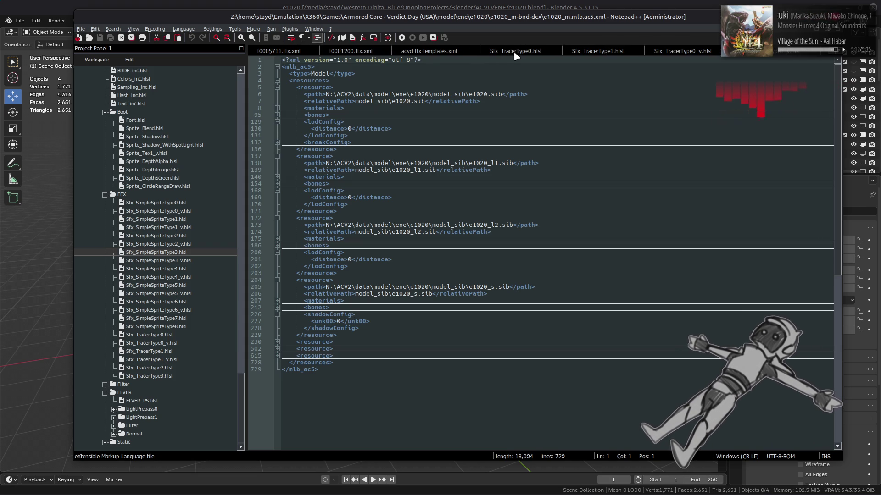
scroll(up, 3)
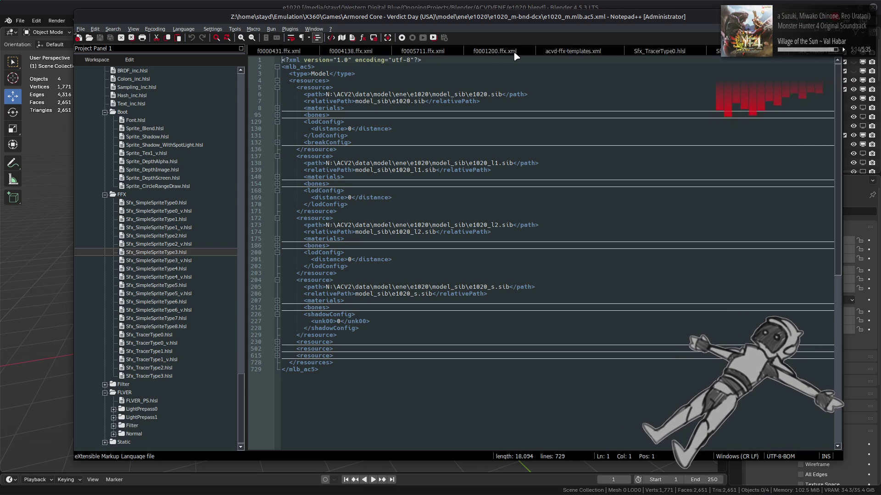
scroll(up, 3)
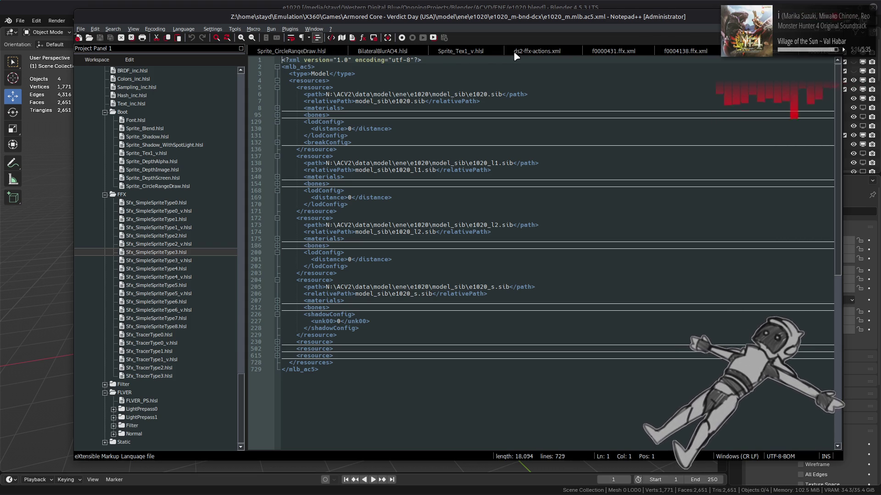
scroll(up, 3)
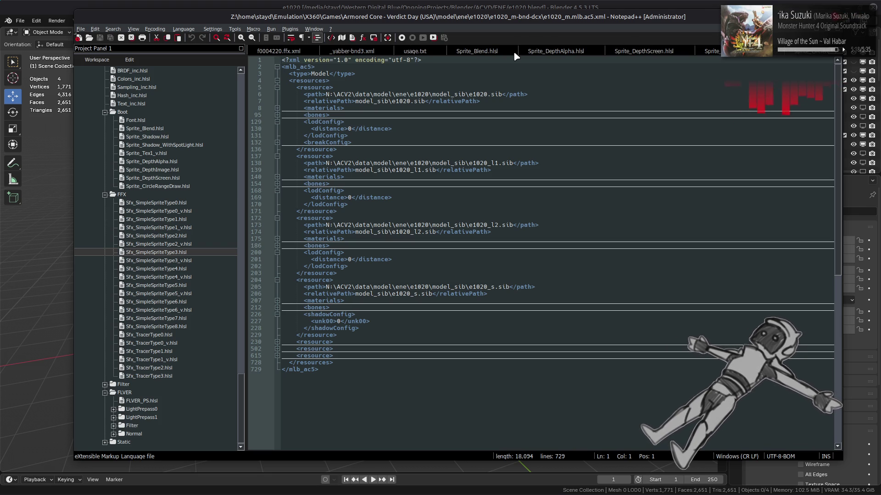
scroll(up, 3)
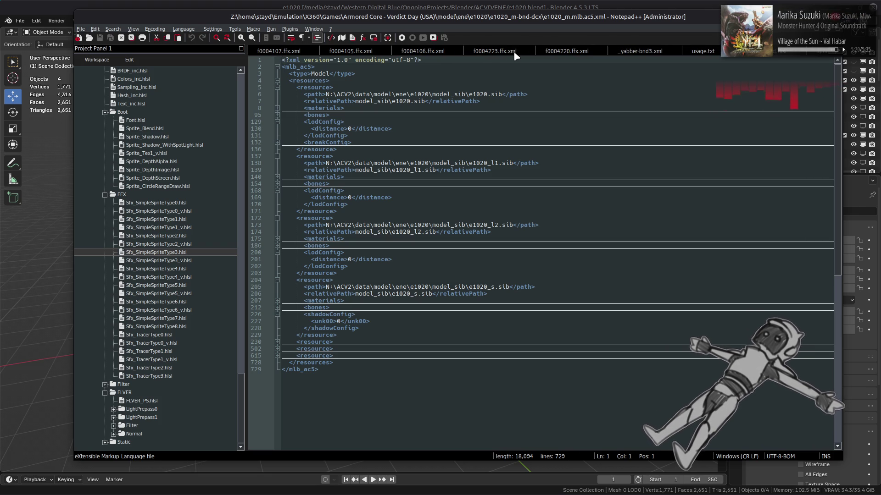
scroll(up, 3)
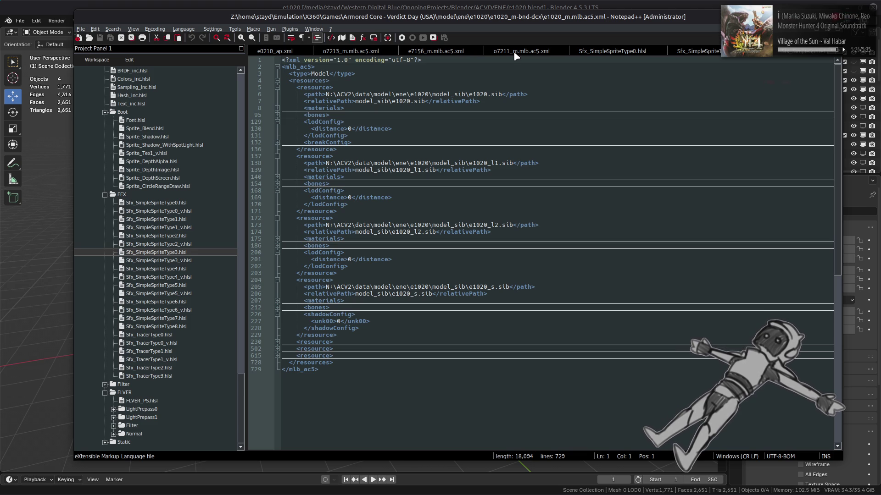
click(514, 54)
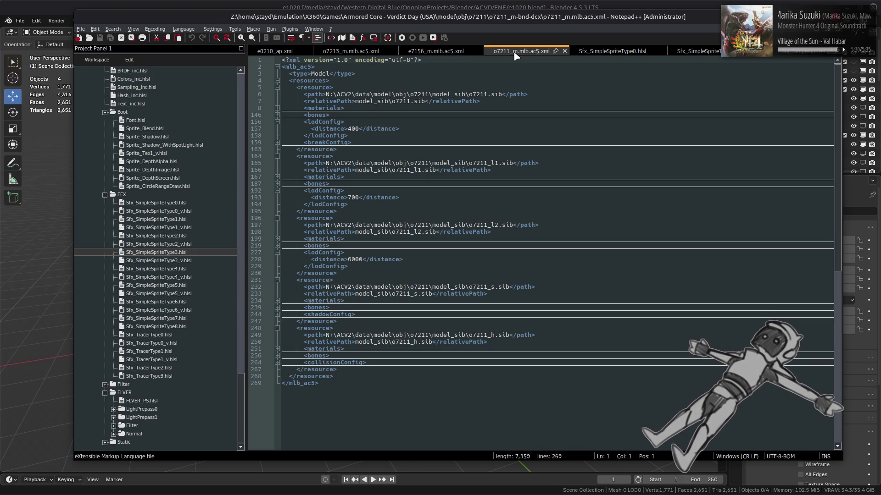
click(438, 52)
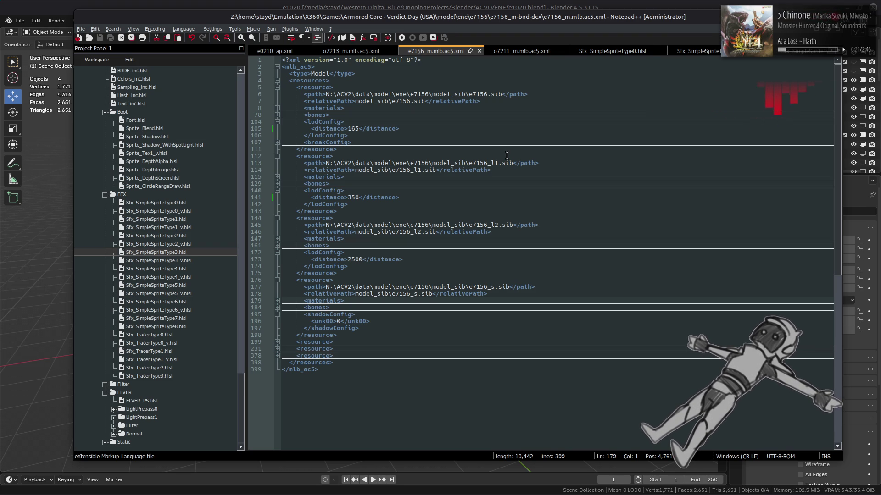
click(359, 54)
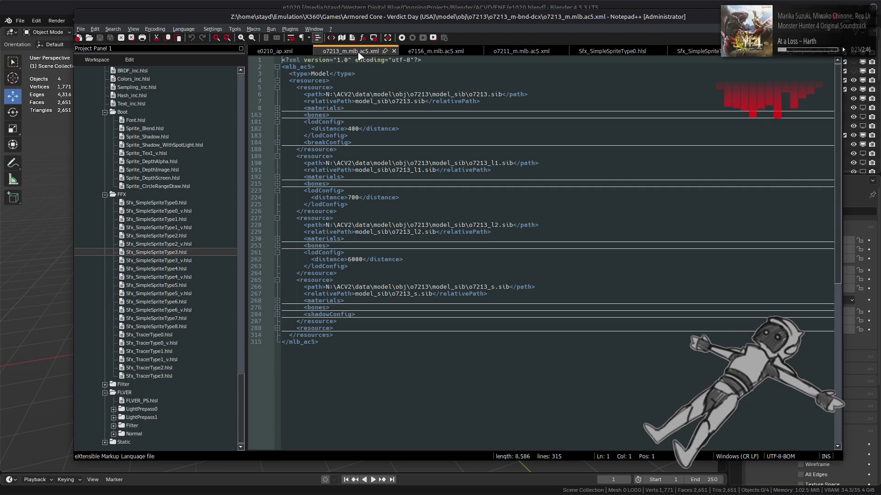
click(433, 52)
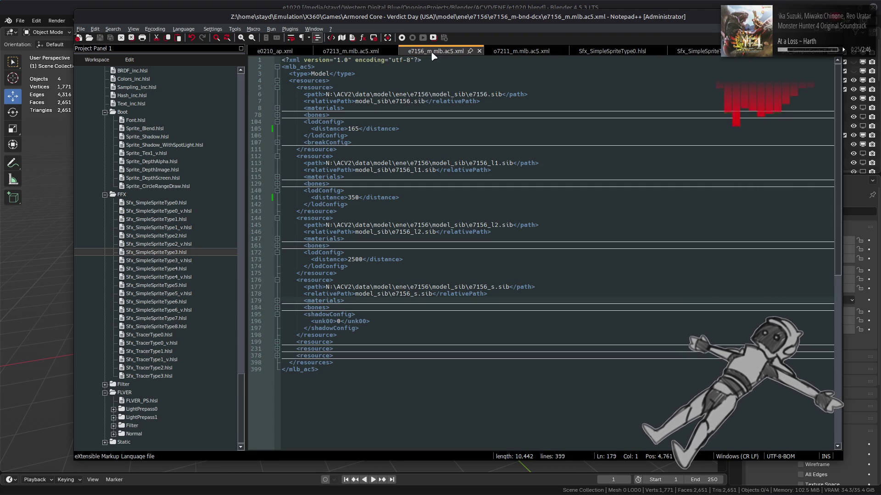
click(366, 53)
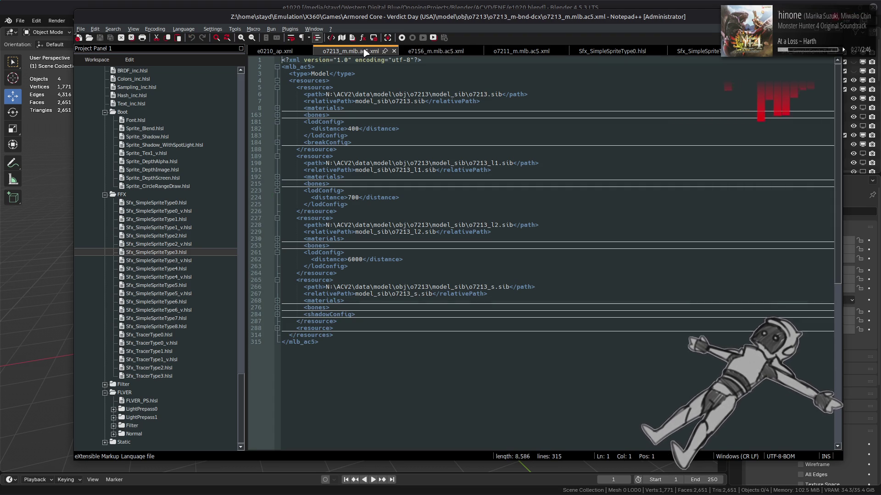
click(434, 53)
key(ctrl+z)
key(ctrl+z)
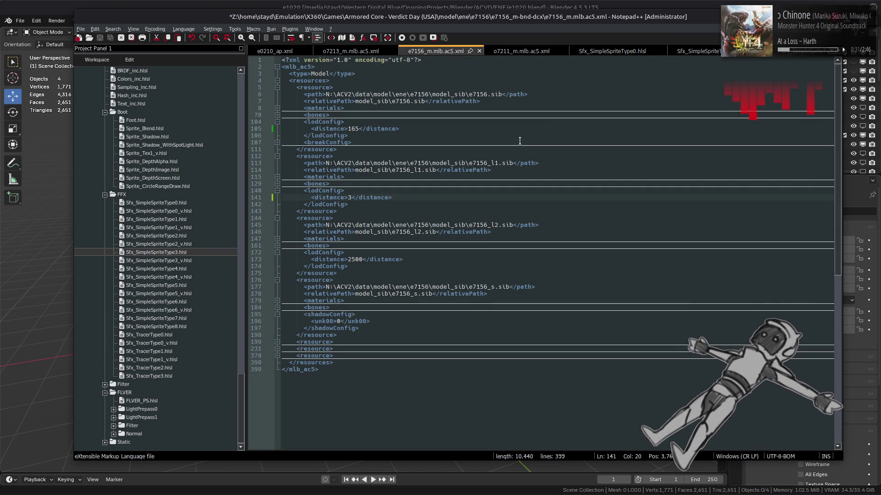
key(ctrl+z)
key(ctrl+y)
key(ctrl+y)
key(ctrl+y)
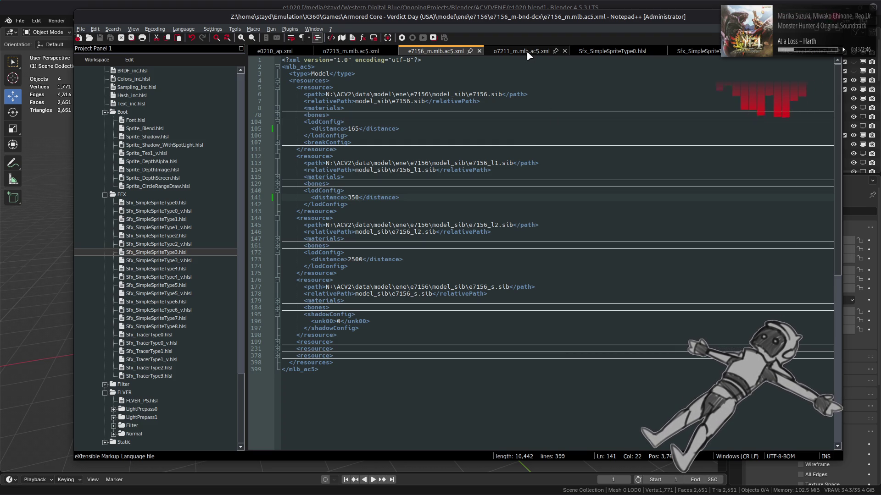
key(ctrl+z)
key(ctrl+z)
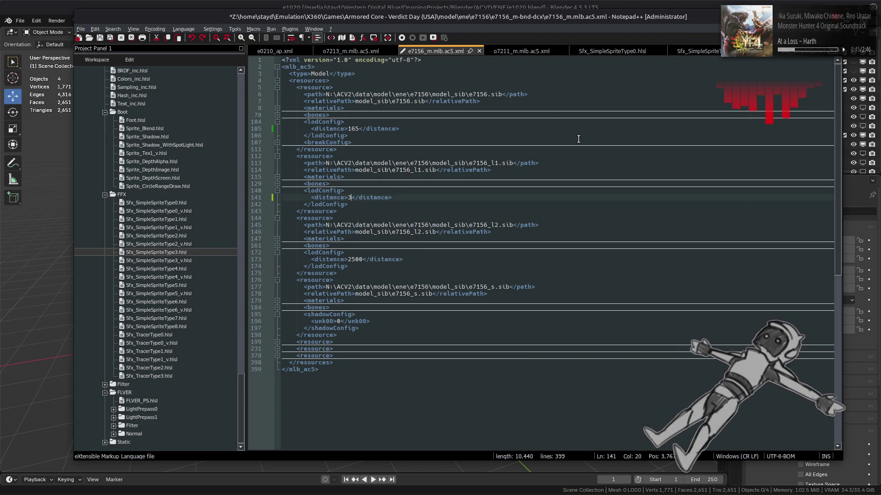
key(ctrl+y)
key(ctrl+y)
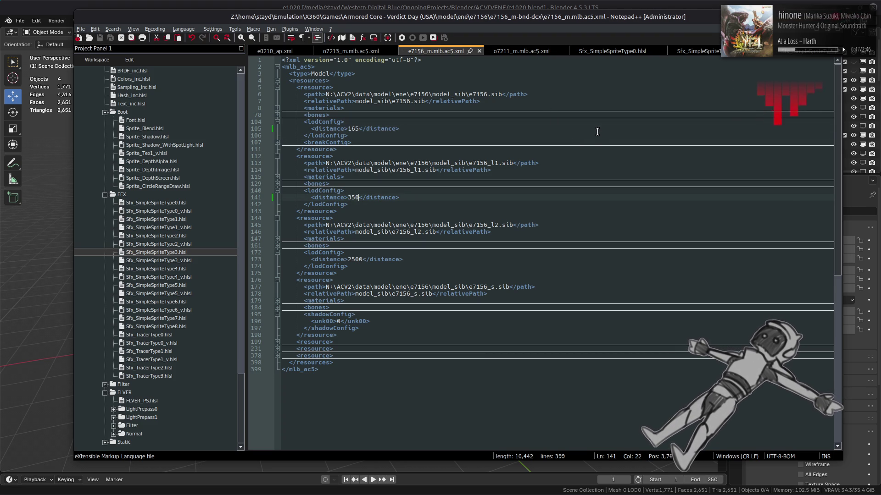
scroll(down, 3)
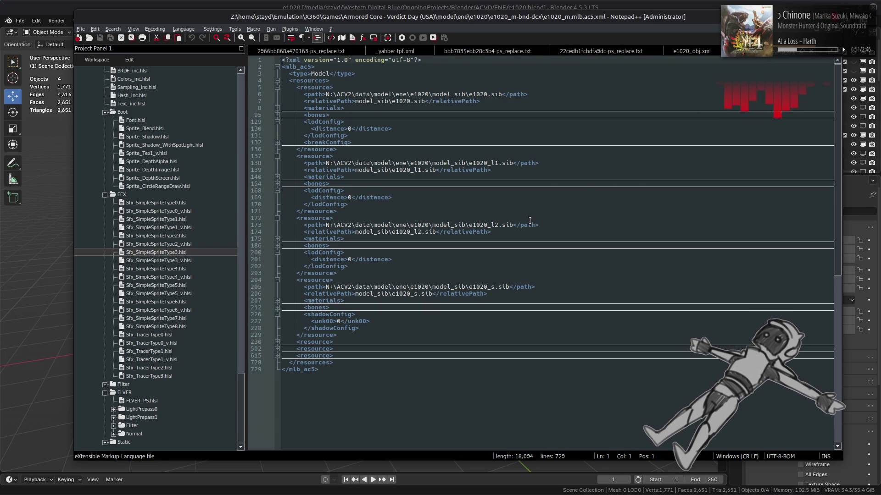
key(alt+Tab)
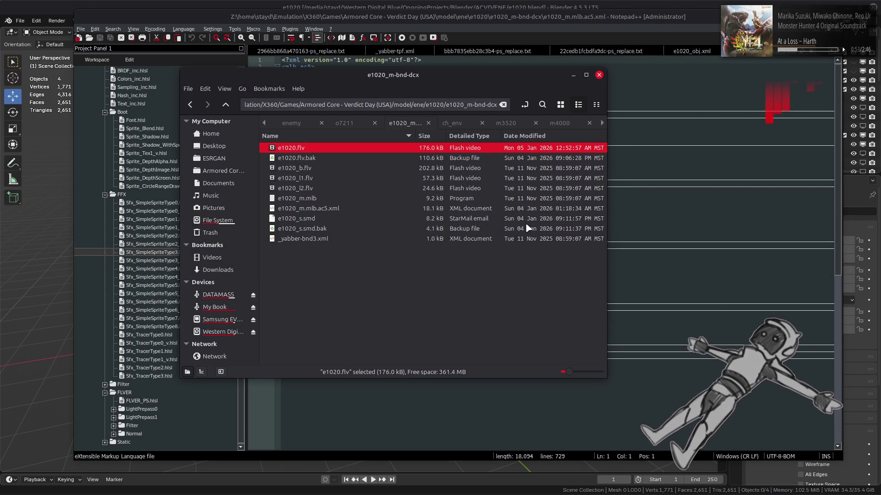
Open _yabber-bnd3.xml with Notepad++ and place the cursor after the e1020_b.flv entry.
right_click(329, 240)
mouse_move(367, 264)
click(452, 360)
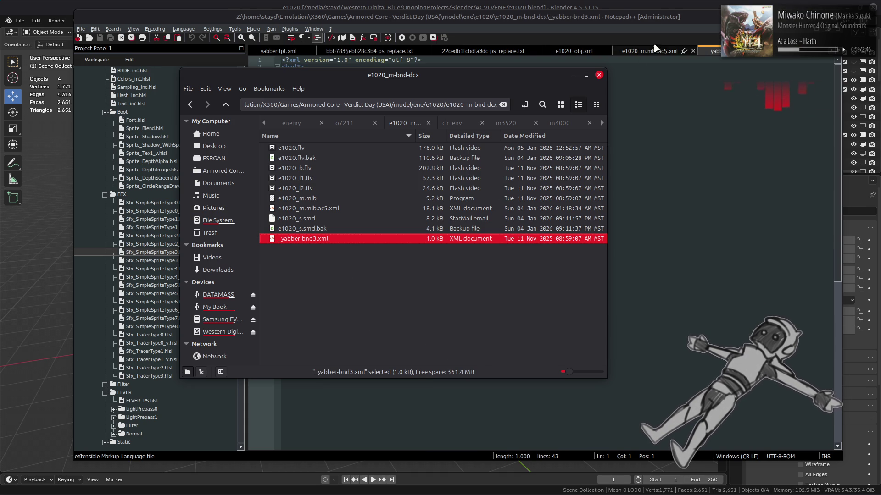
click(338, 233)
Comment out the e1020_l1.flv and e1020_l2.flv entries in _yabber-bnd3.xml and save.
key(Return)
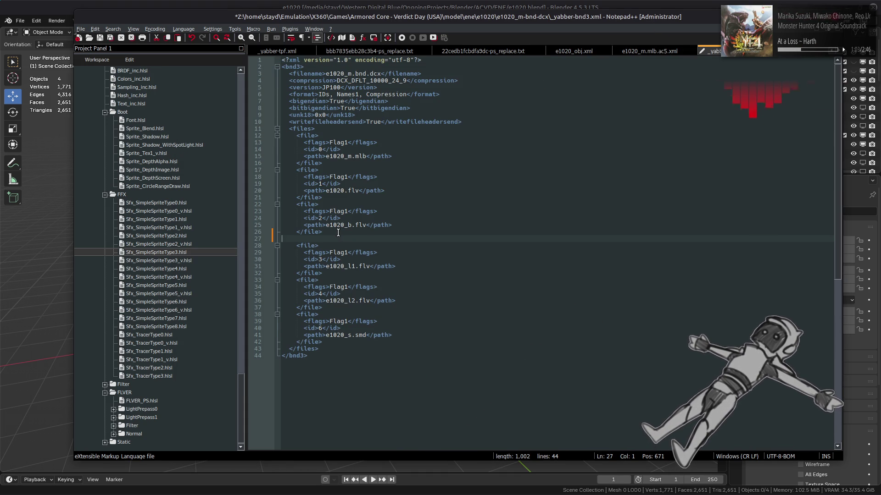
text(<!)
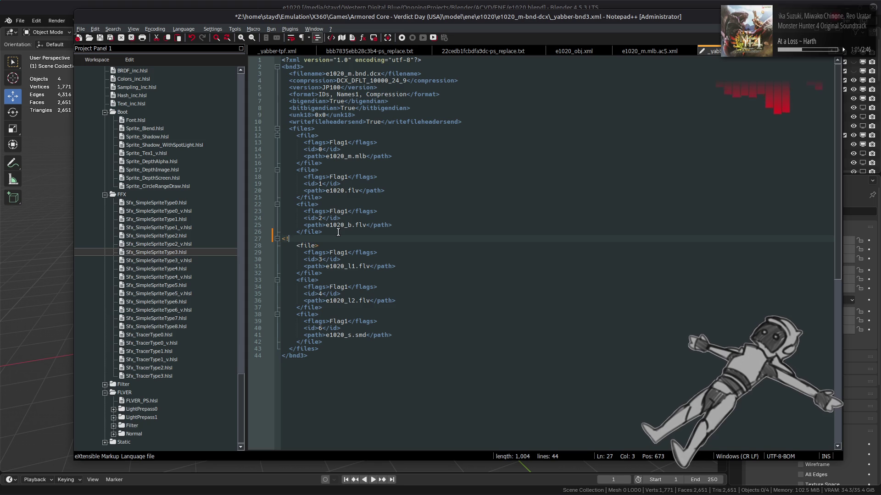
text(--)
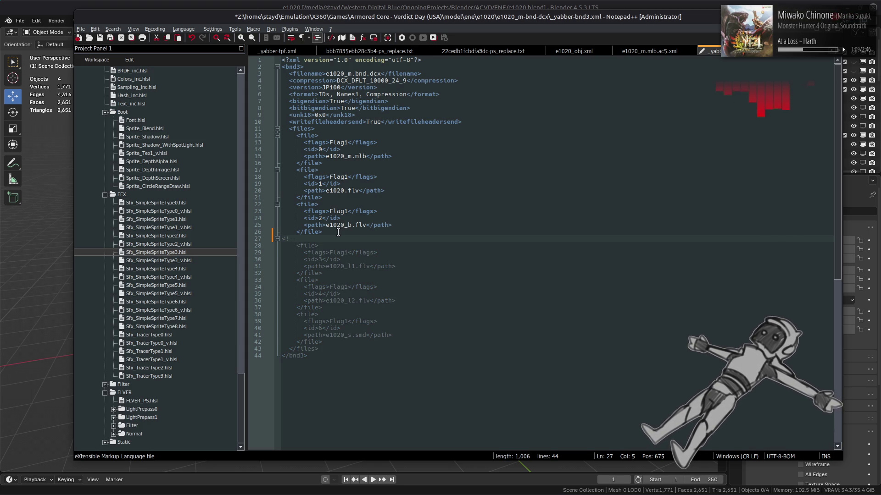
click(339, 308)
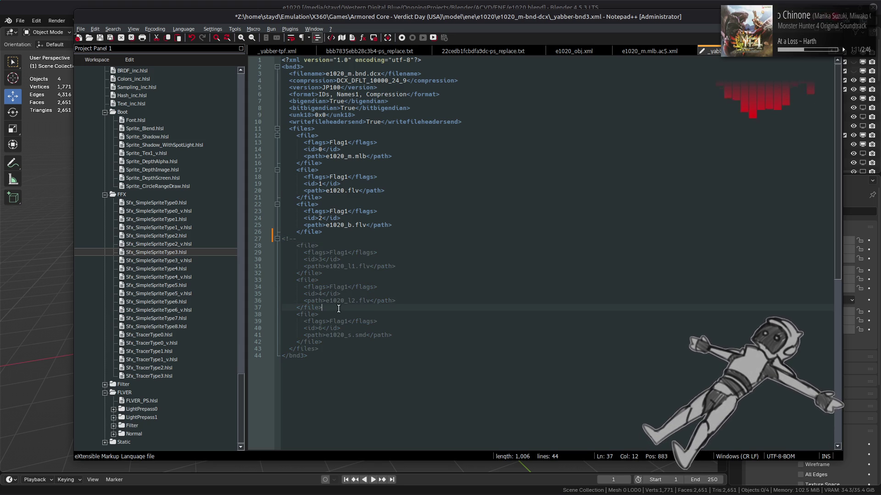
key(Return)
text(-->)
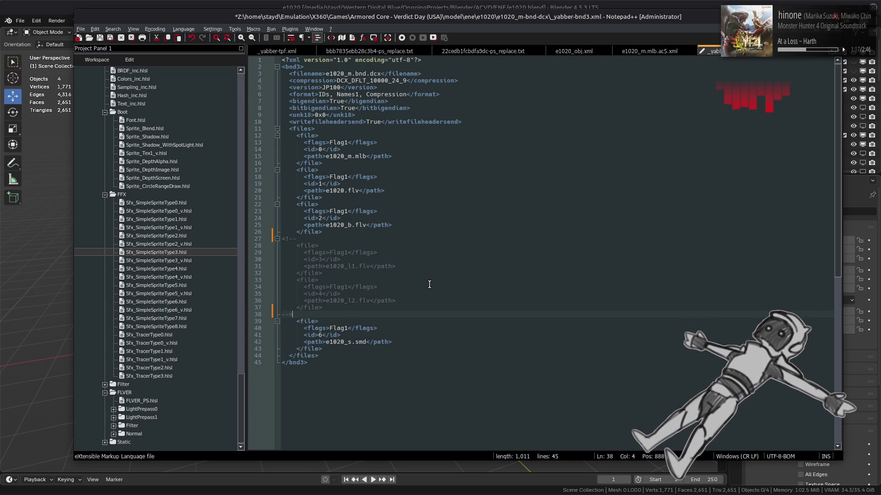
click(365, 238)
key(ctrl+s)
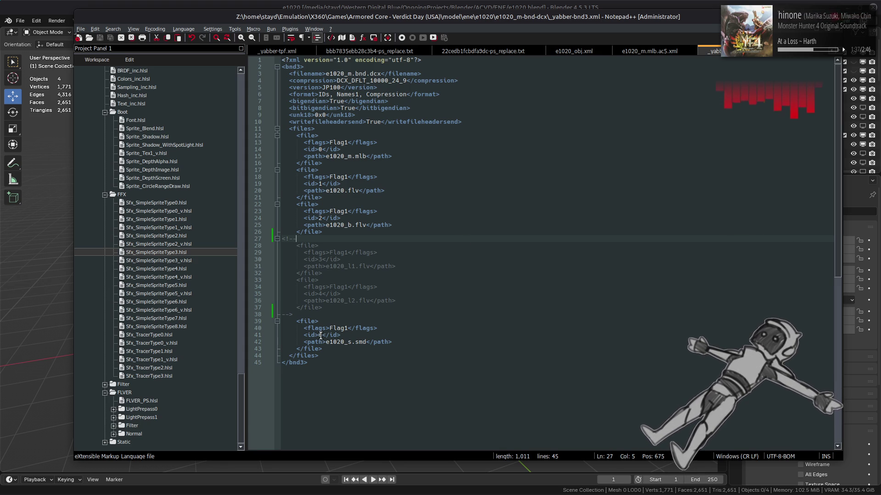
Change the e1020_s.smd entry's id to 3 and save the XML.
double_click(320, 335)
text(3)
click(428, 333)
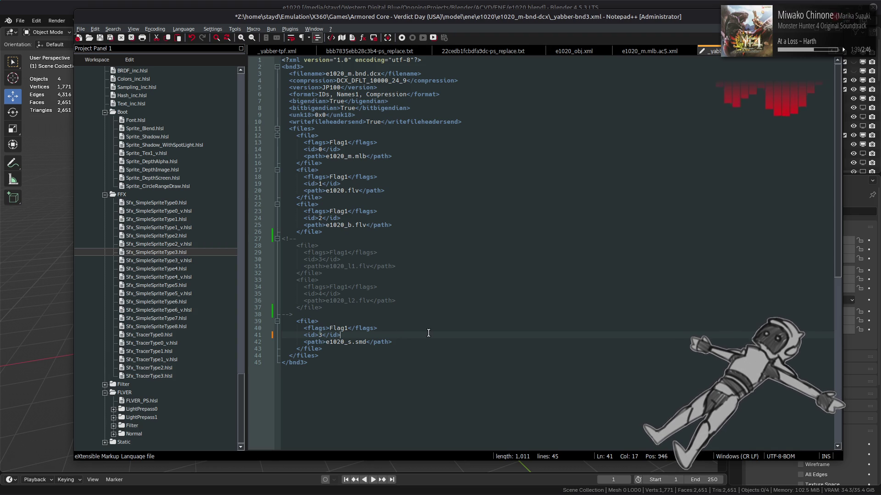
key(ctrl+s)
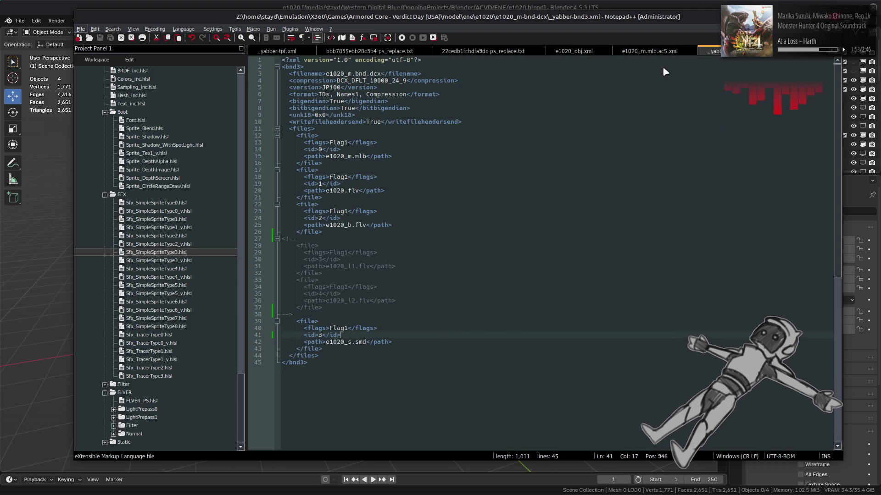
click(662, 53)
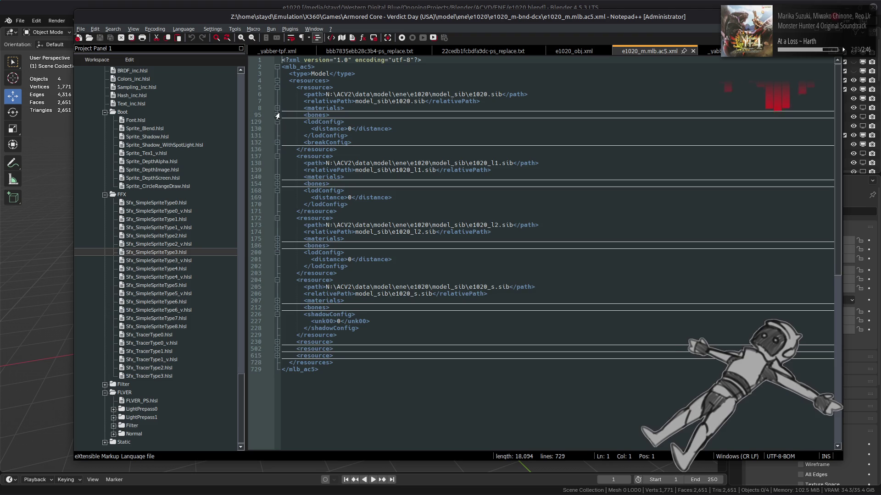
Delete the e3130 material block from the first resource's materials list.
click(275, 109)
click(276, 114)
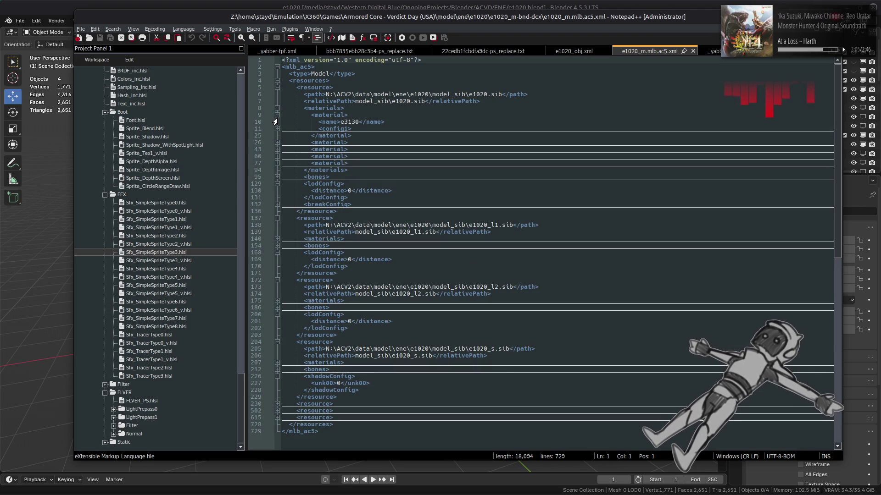
click(276, 129)
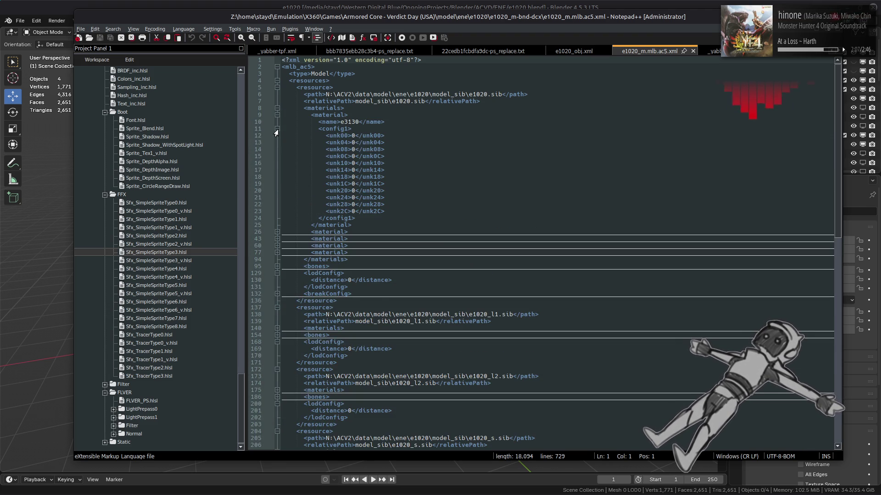
click(276, 129)
click(277, 163)
click(277, 156)
click(277, 149)
click(276, 143)
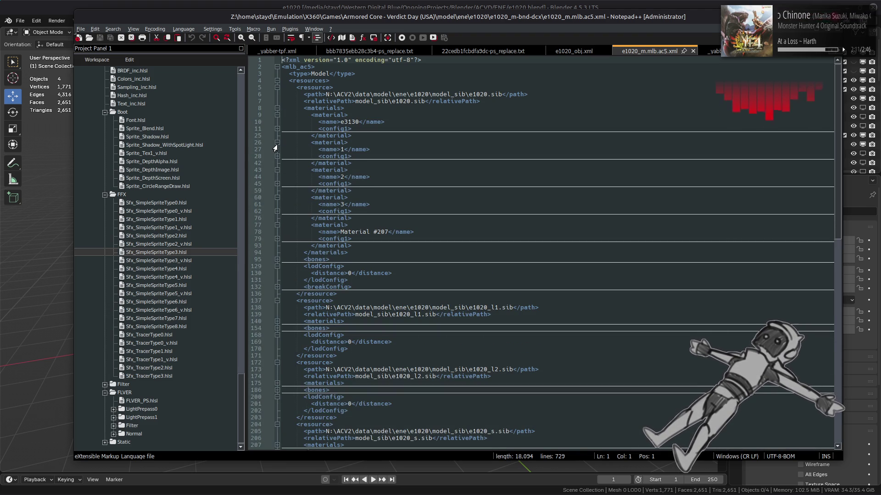
drag(355, 137, 222, 115)
key(Delete)
key(BackSpace)
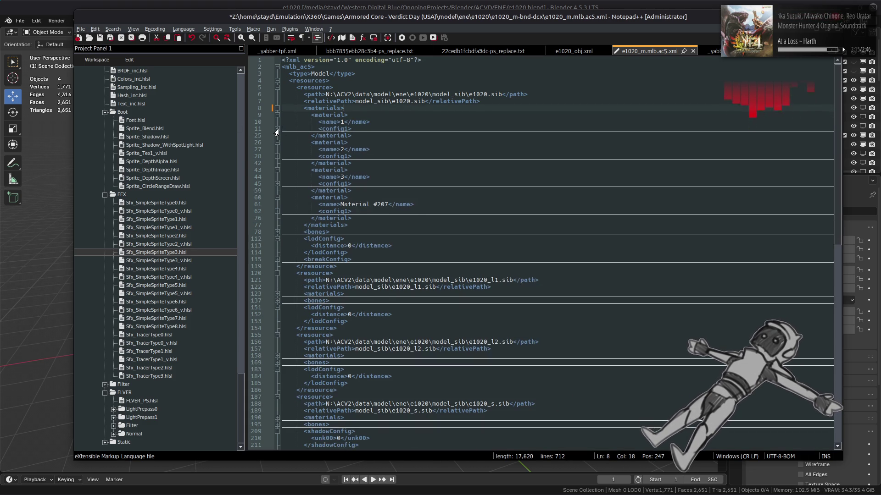
Check the config values of materials 2, 3 and Material #207, then fold the materials list.
click(277, 156)
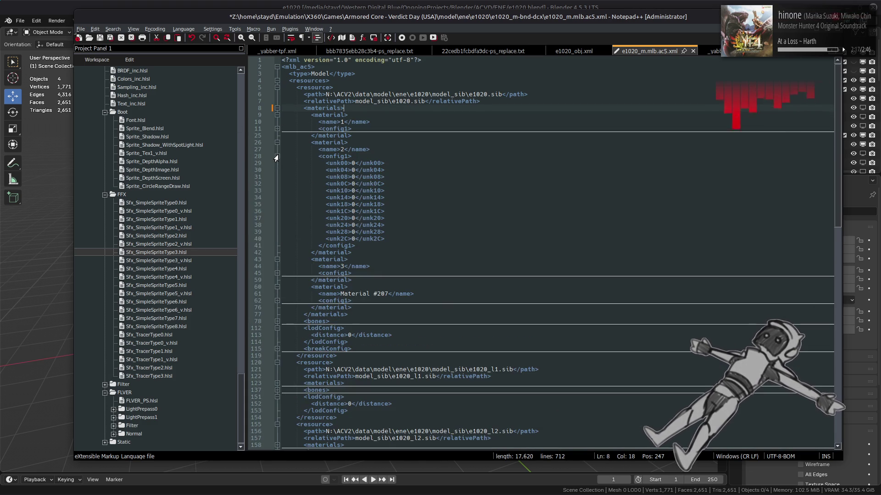
click(277, 156)
click(278, 184)
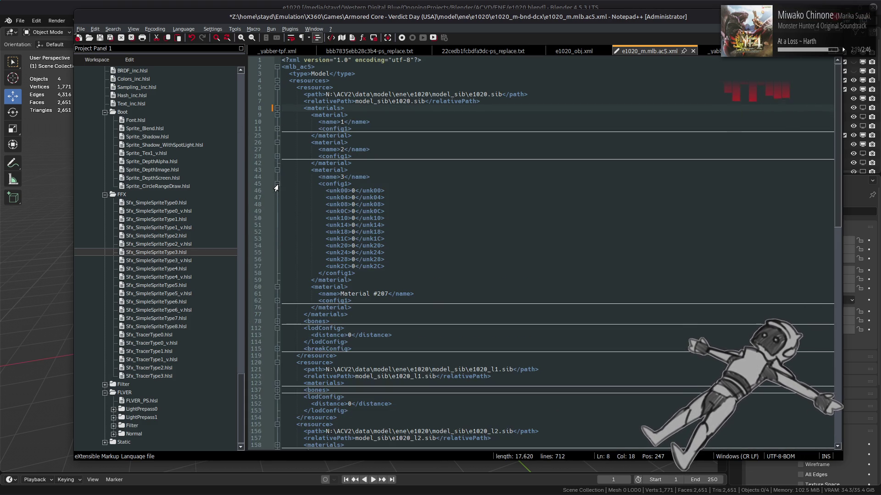
click(277, 184)
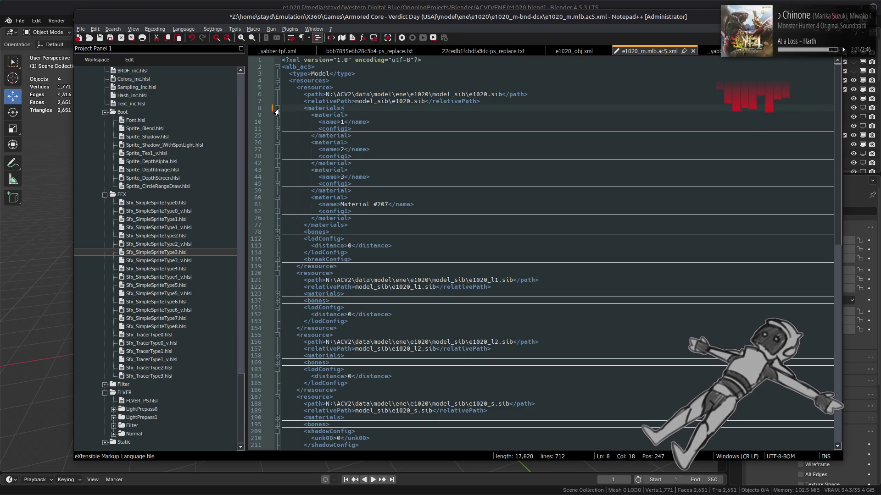
click(277, 211)
click(277, 211)
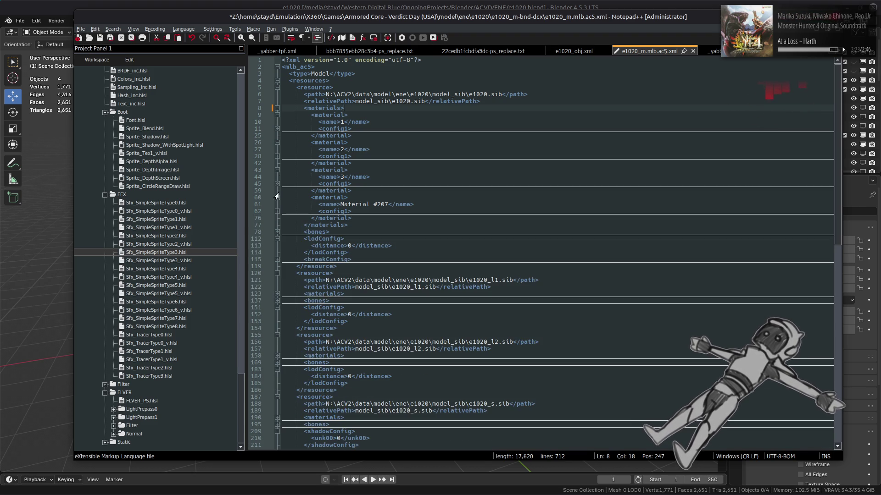
click(277, 108)
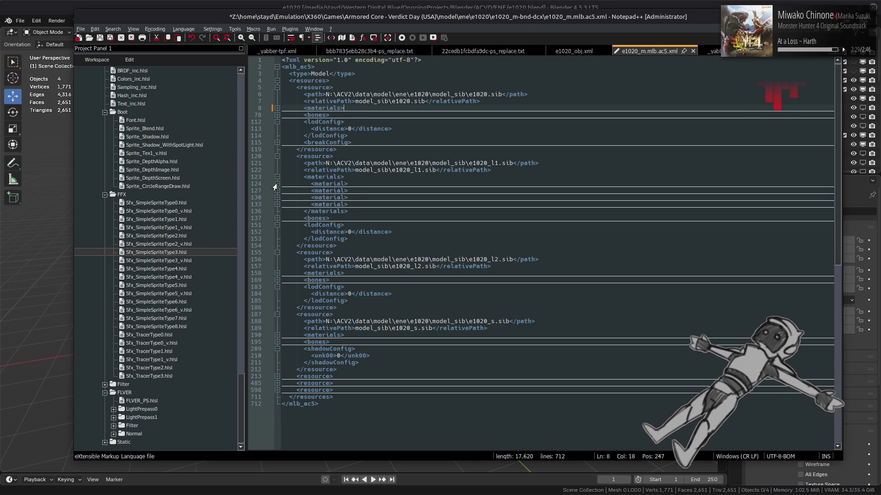
Delete the e3130 material entry from the e1020_l1 resource's materials.
click(277, 177)
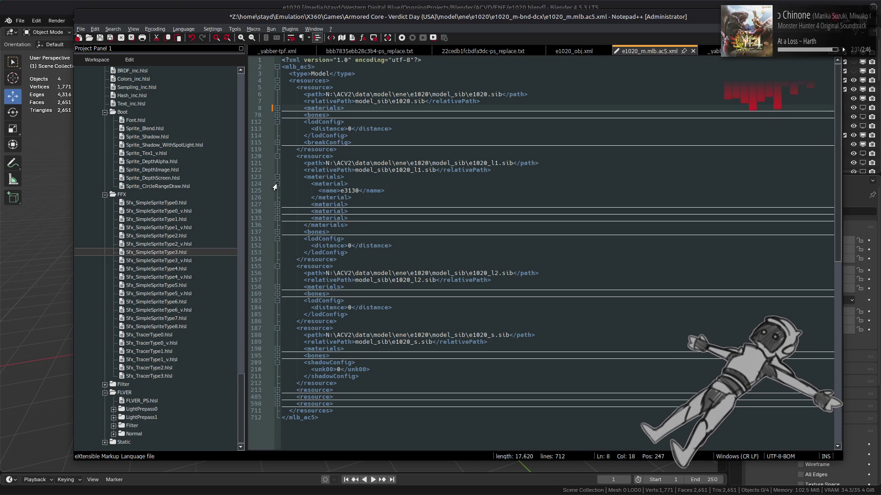
drag(363, 198, 240, 186)
key(Delete)
key(Delete)
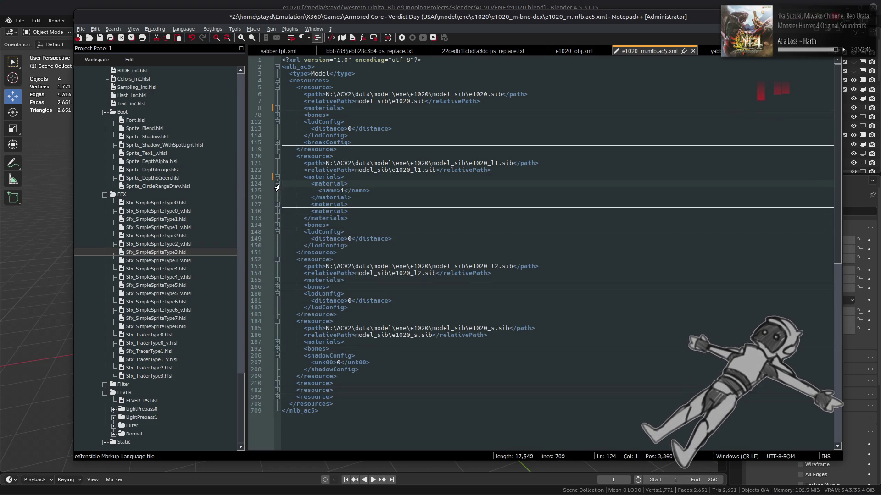
click(277, 204)
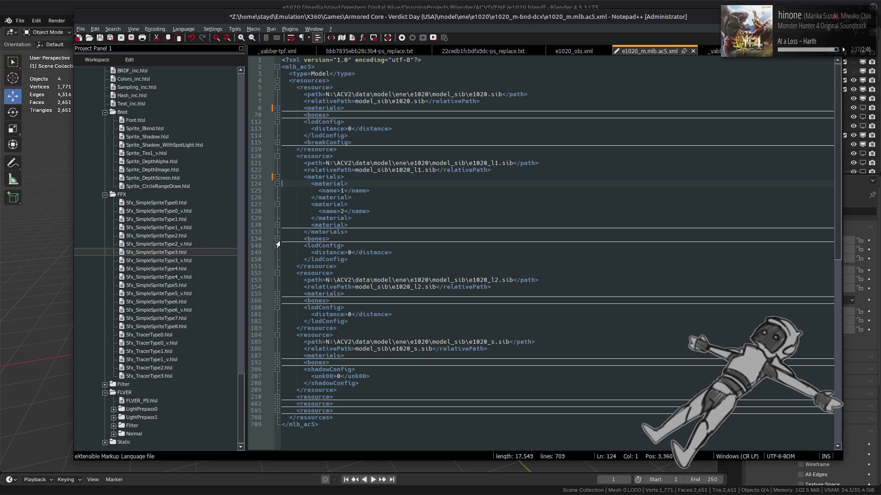
click(277, 226)
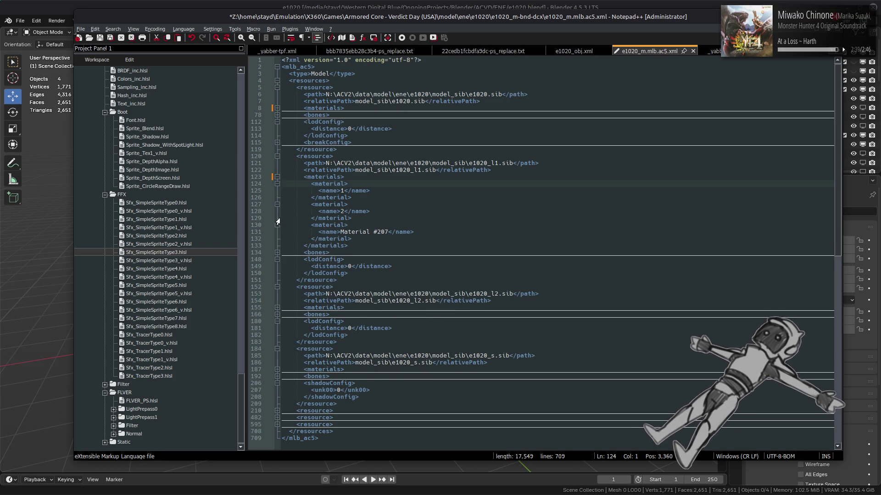
click(276, 108)
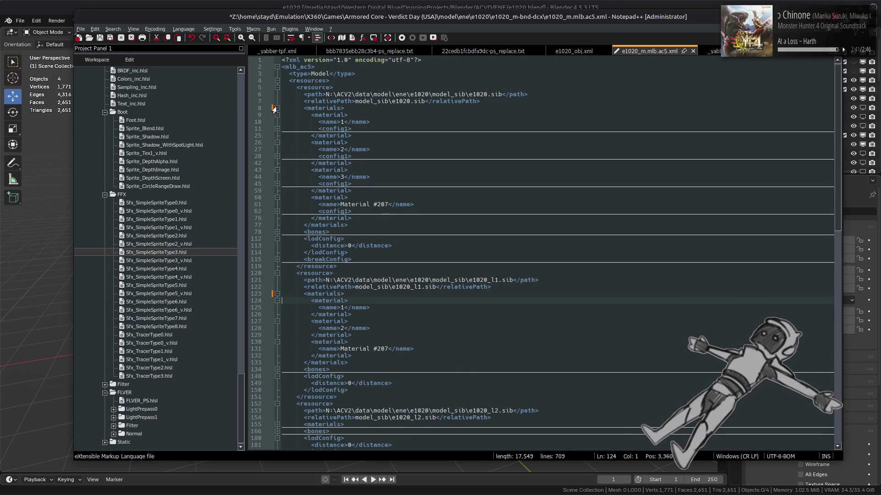
click(275, 108)
Duplicate l1's material 2 entry, rename the copy to 3, and save the XML.
drag(376, 218, 314, 202)
key(ctrl+c)
click(360, 219)
key(Return)
key(ctrl+v)
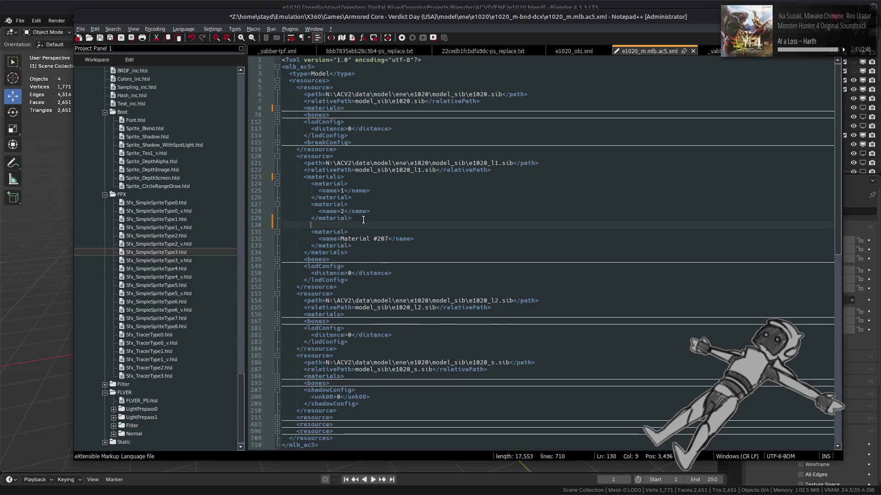
double_click(342, 232)
text(3)
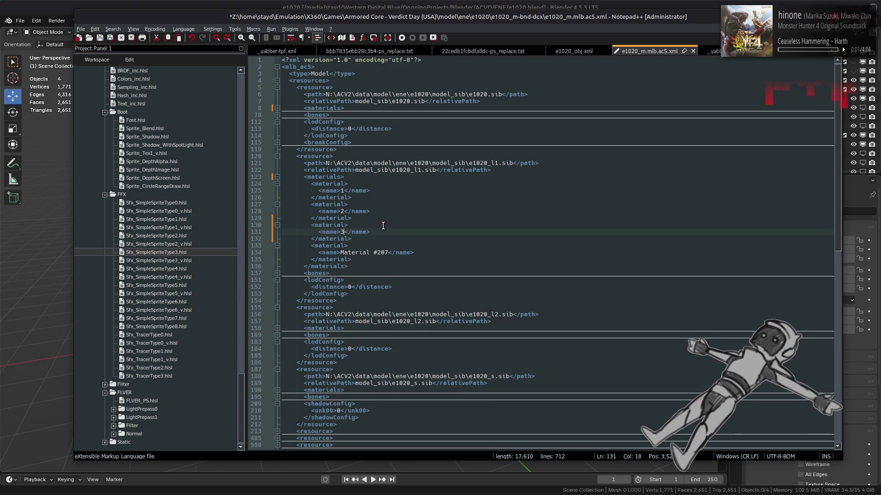
key(ctrl+s)
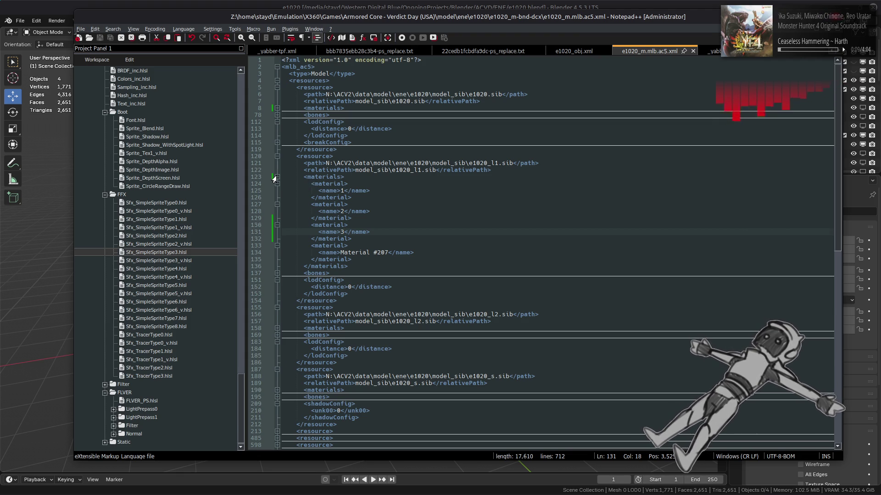
Select all the l1 material entries for comparison with the e1020_l2 materials list.
click(276, 177)
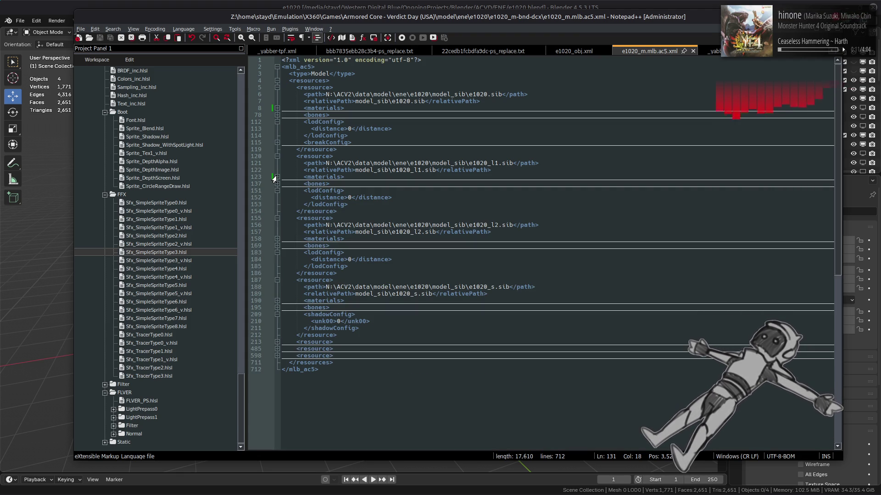
click(276, 239)
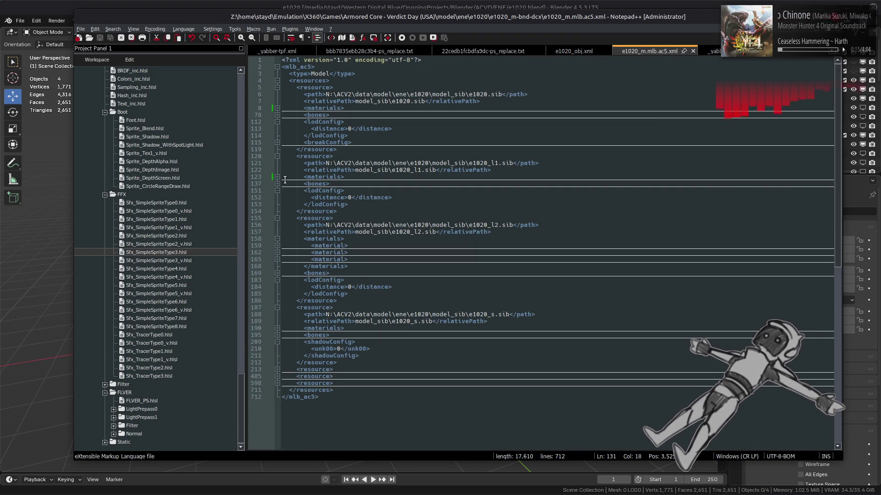
click(277, 178)
drag(353, 267, 306, 178)
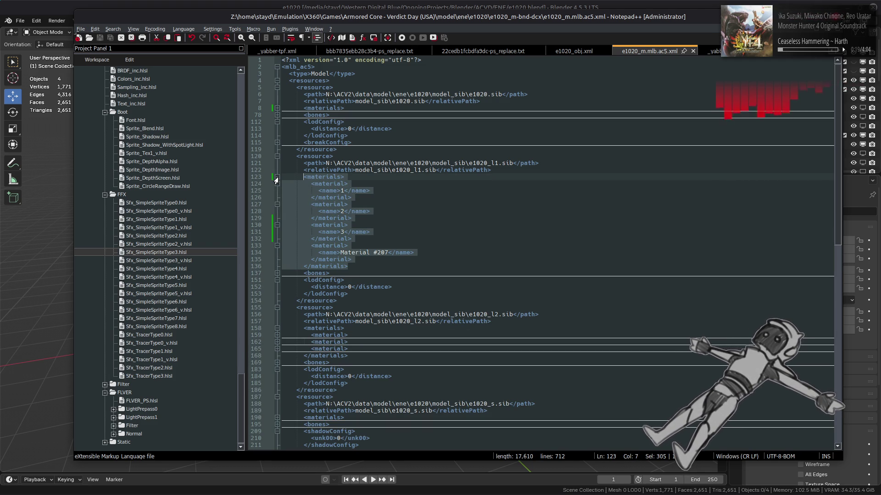
click(277, 177)
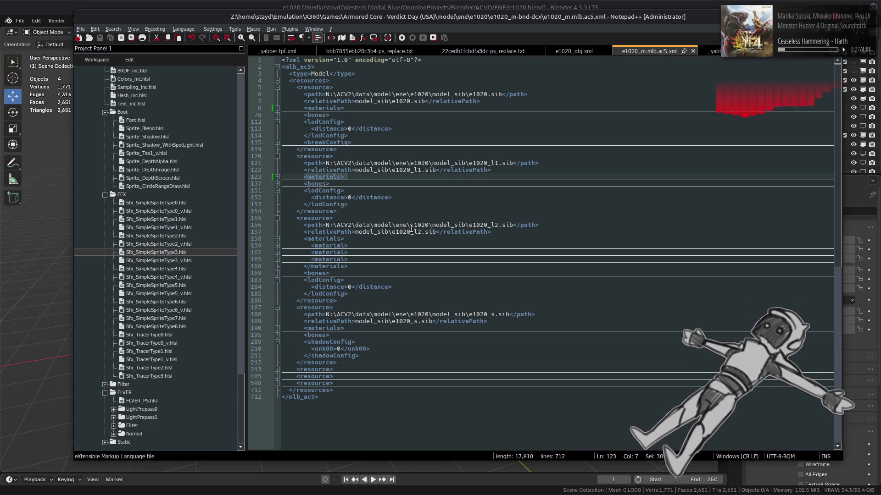
click(364, 184)
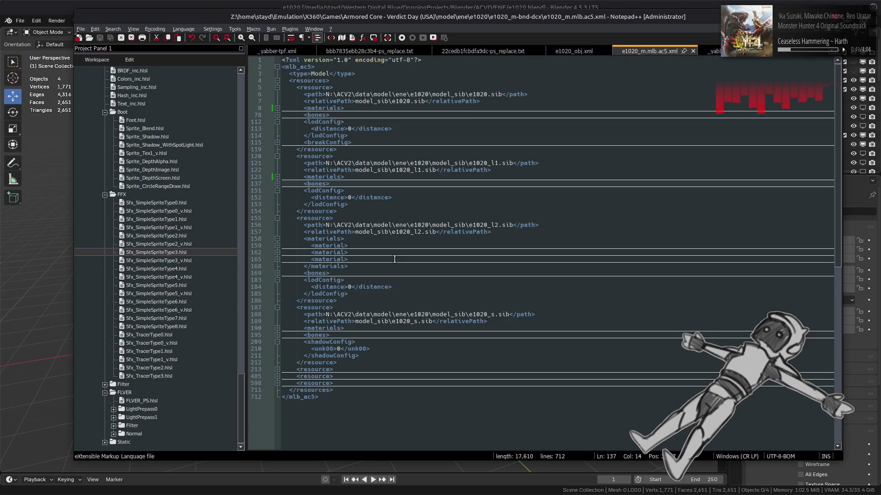
Replace the e1020_l2 material entries with the pasted l1 materials and fold the list.
drag(360, 266, 311, 244)
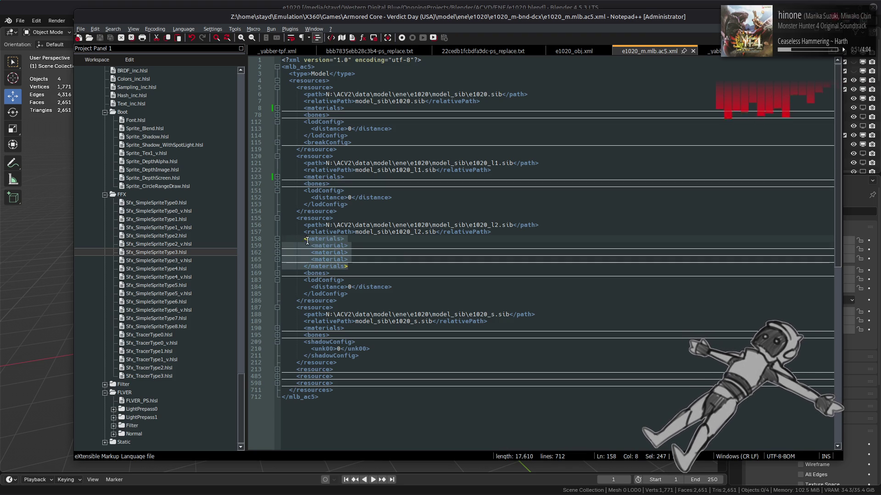
key(ctrl+v)
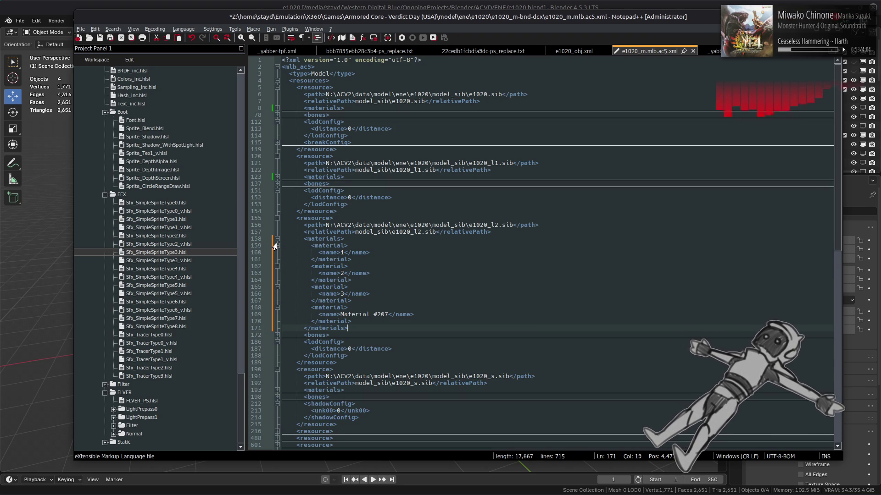
click(276, 240)
click(379, 241)
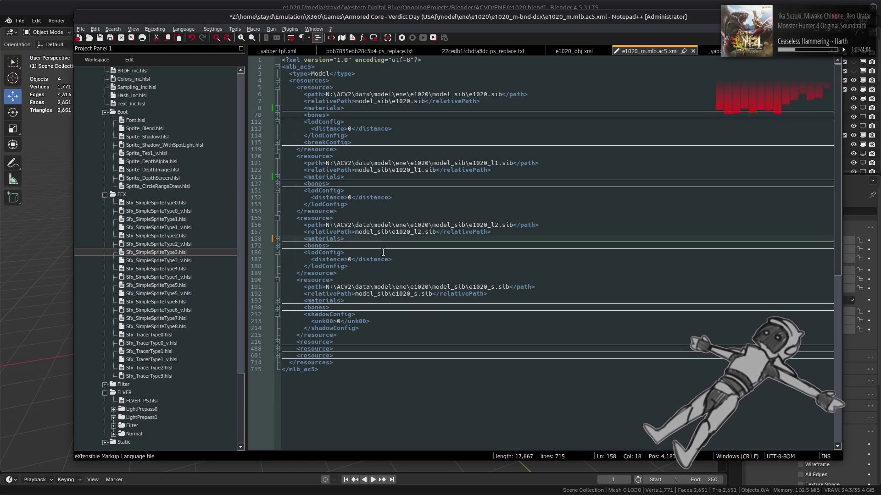
Inspect the l2 bone entries (master, y), then select the whole e1020_l2 resource block.
click(276, 246)
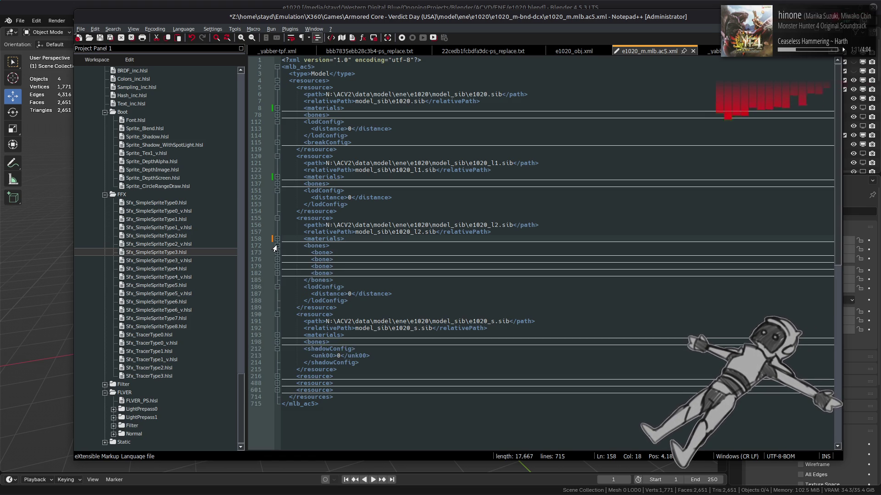
click(276, 253)
click(276, 253)
click(277, 260)
click(277, 260)
click(276, 267)
click(277, 267)
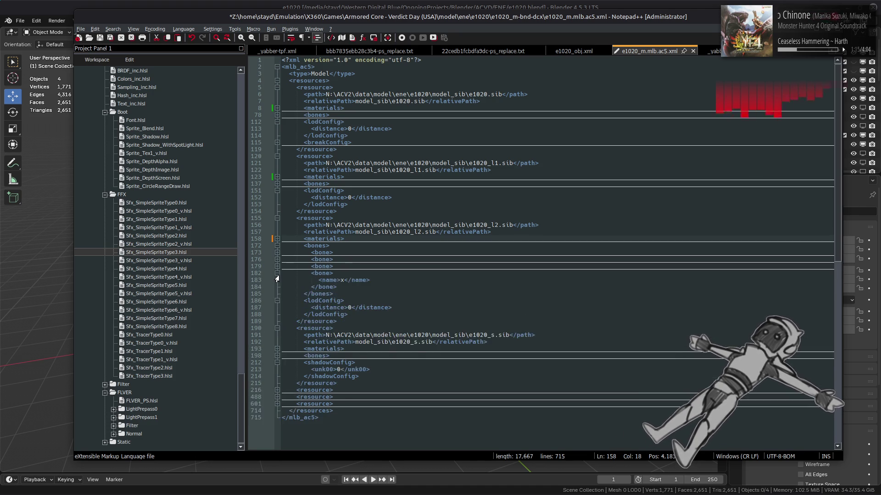
drag(340, 306, 296, 218)
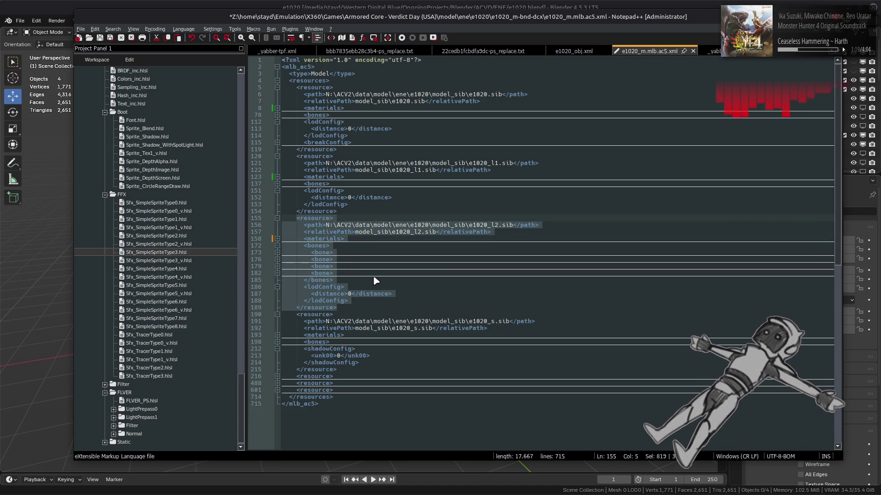
Paste a copy of the e1020_l2 resource block directly below it.
key(ctrl+c)
click(346, 307)
key(Return)
key(ctrl+v)
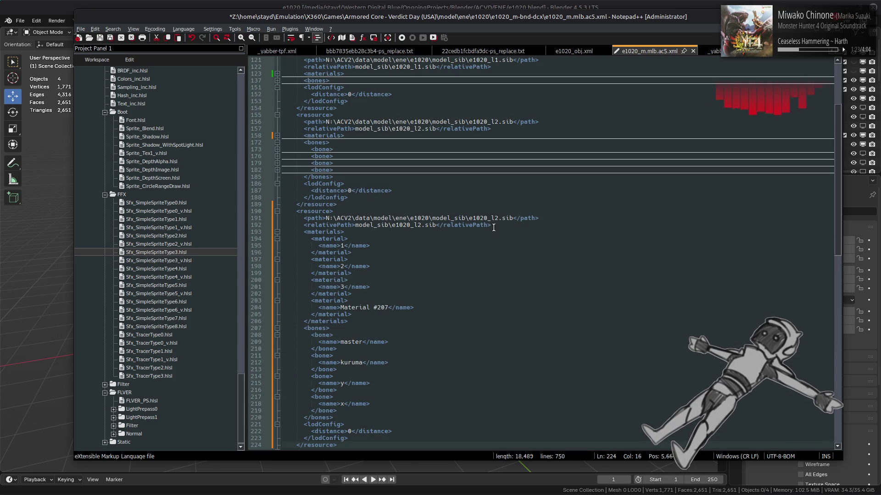
Point the copy's paths to l3, delete material 3 and Material #207, and fold it.
click(503, 218)
key(BackSpace)
text(3)
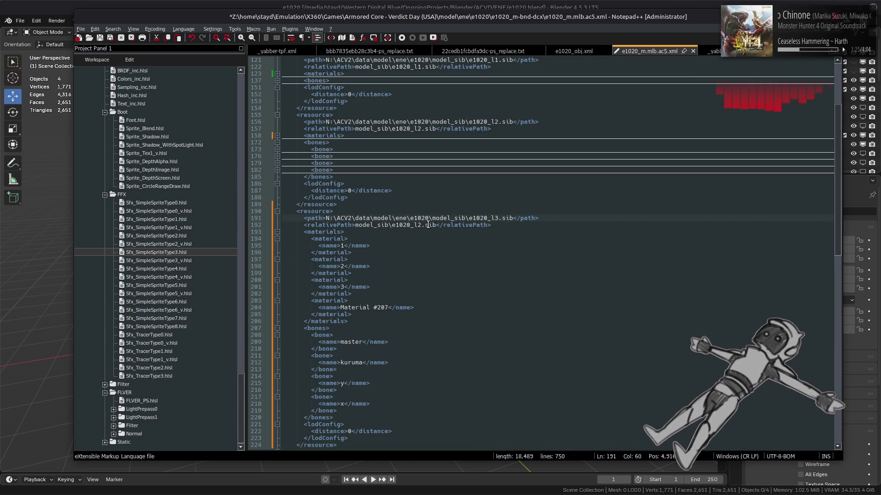
text(3)
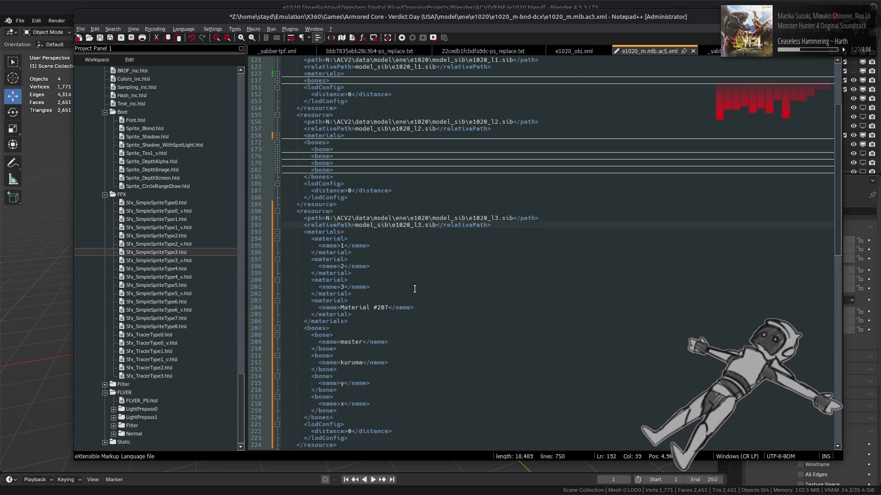
drag(367, 314, 354, 274)
key(Delete)
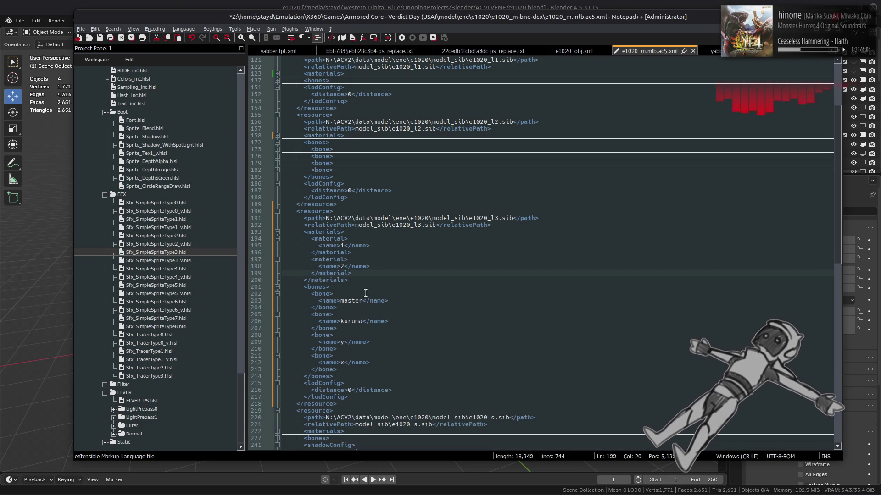
click(277, 287)
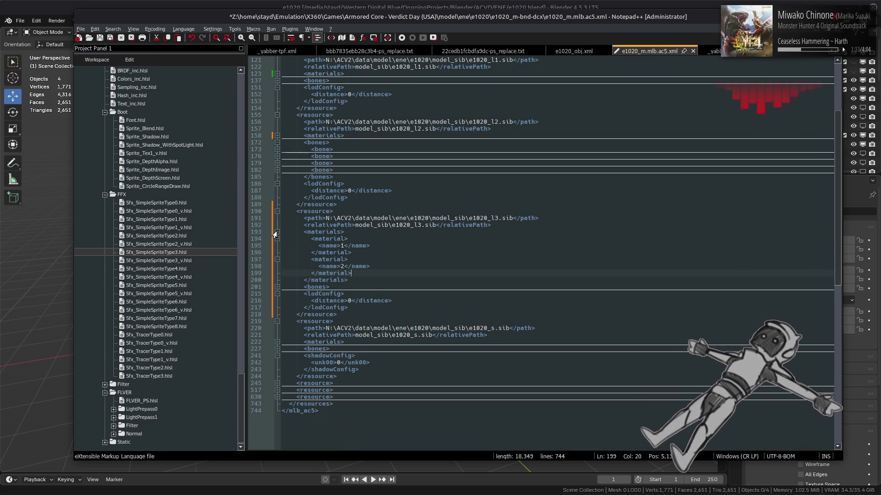
click(277, 232)
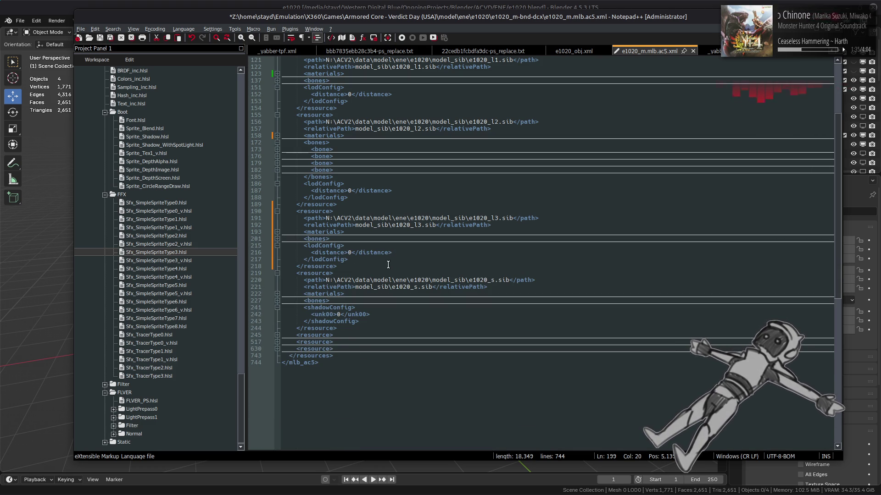
Set the e1020_l3 LOD distance to 2500 and save the XML.
click(349, 254)
scroll(up, 3)
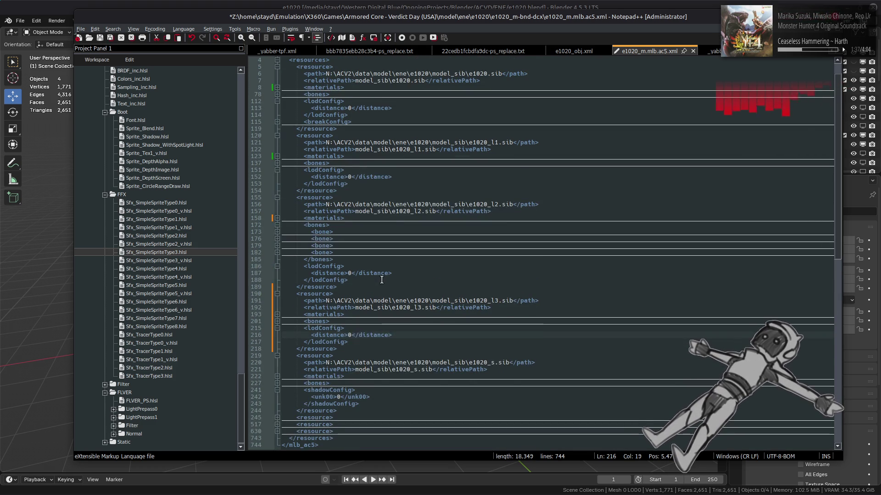
text(40)
text(0)
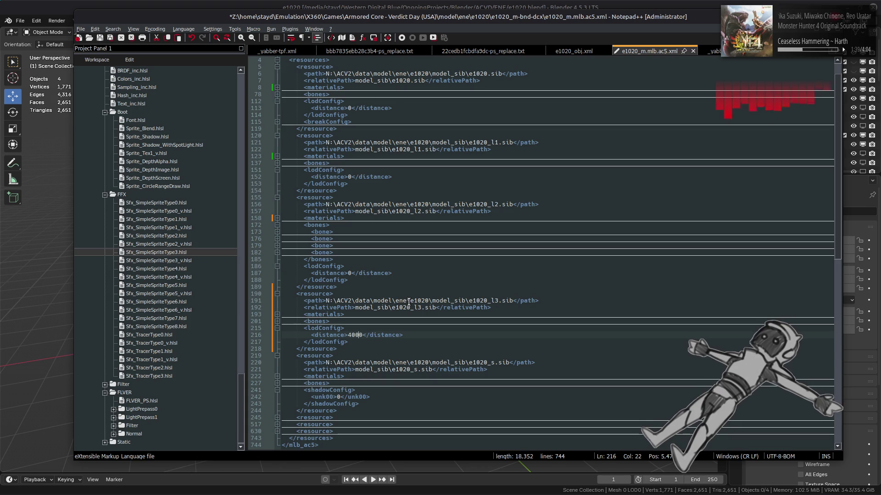
key(ctrl+s)
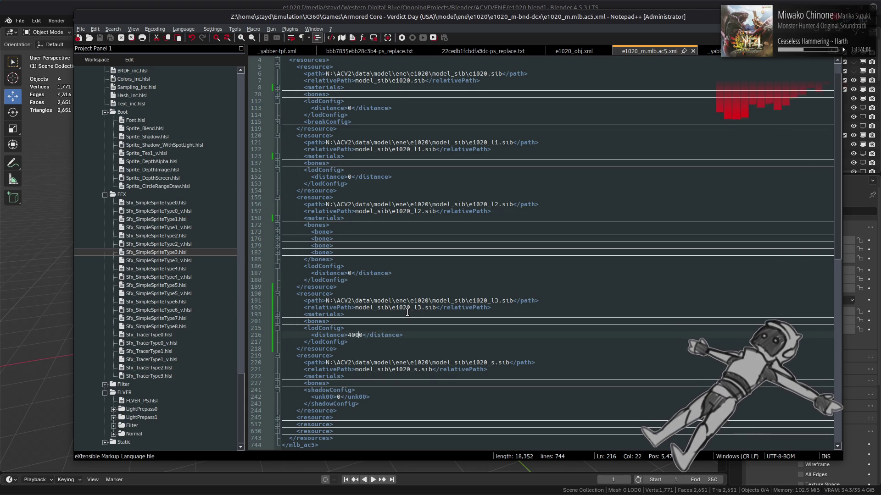
double_click(355, 335)
text(25)
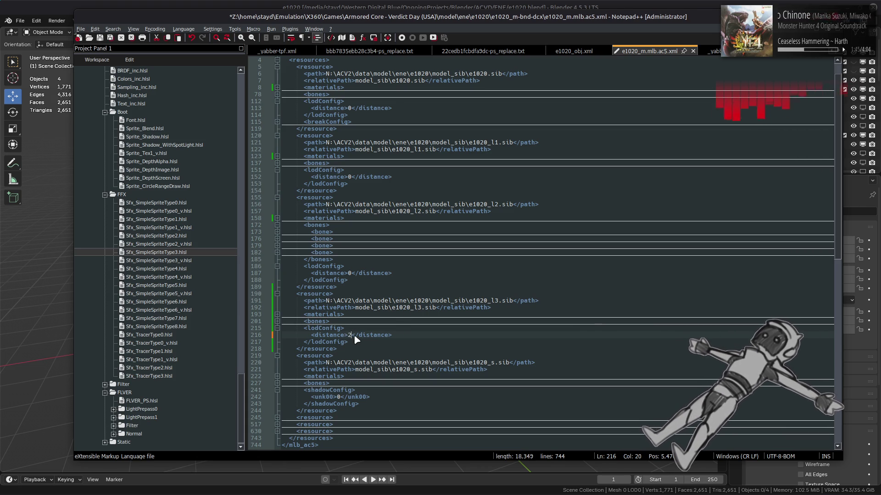
text(00)
click(408, 336)
key(ctrl+s)
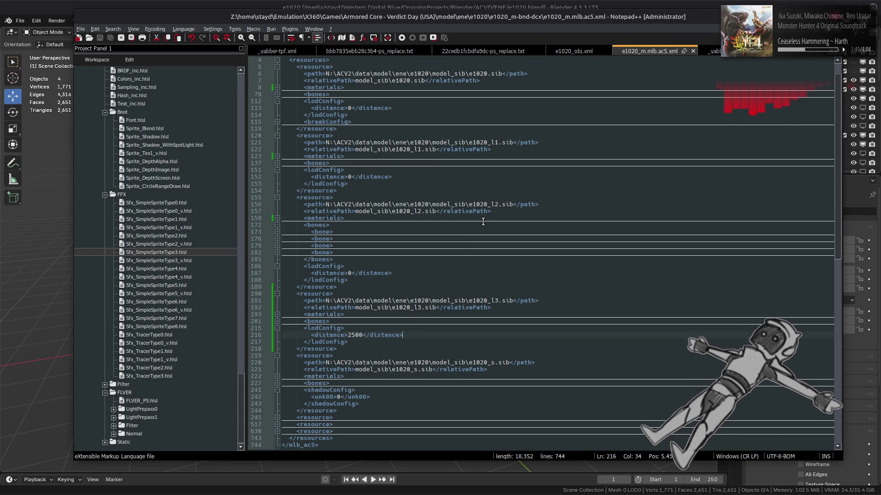
Set the base e1020 LOD distance to 40 and save the file.
scroll(up, 3)
click(277, 246)
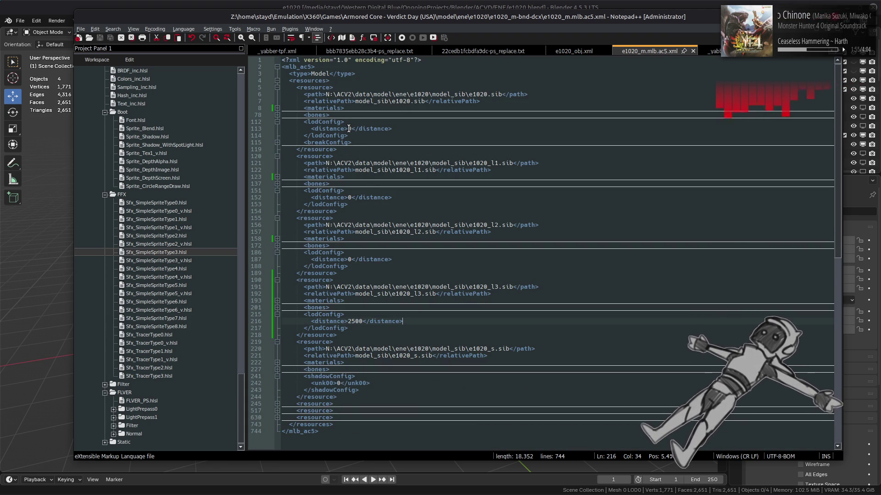
click(348, 129)
text(4)
click(349, 198)
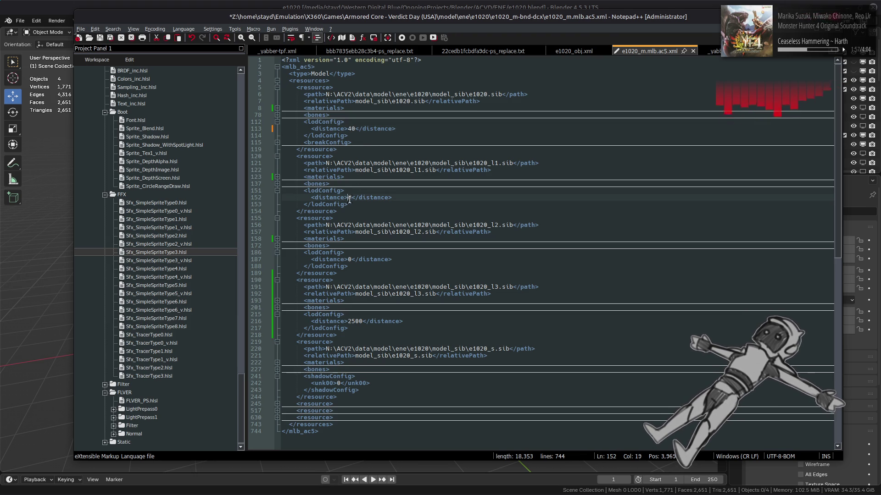
text(10)
key(ctrl+s)
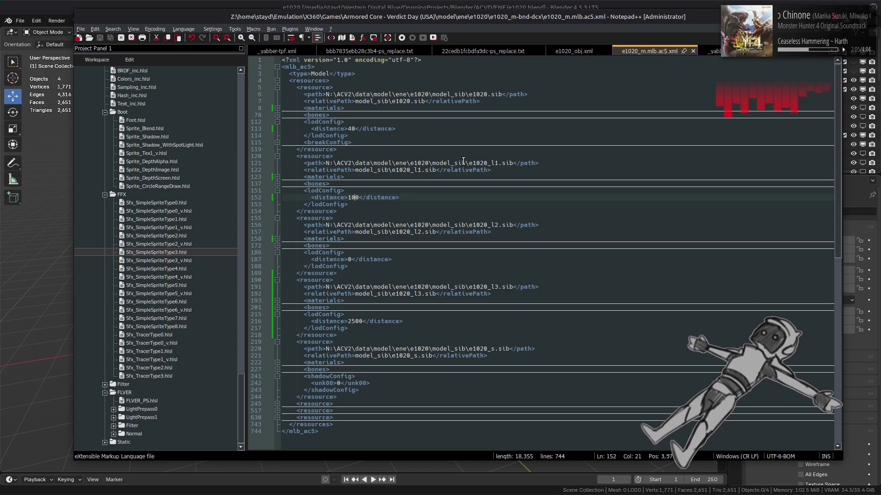
scroll(up, 3)
scroll(up, 3)
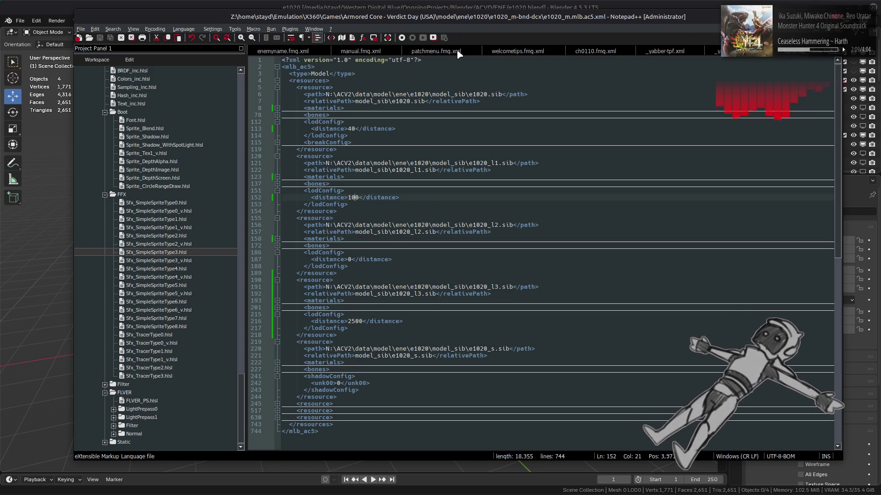
scroll(up, 3)
scroll(up, 3)
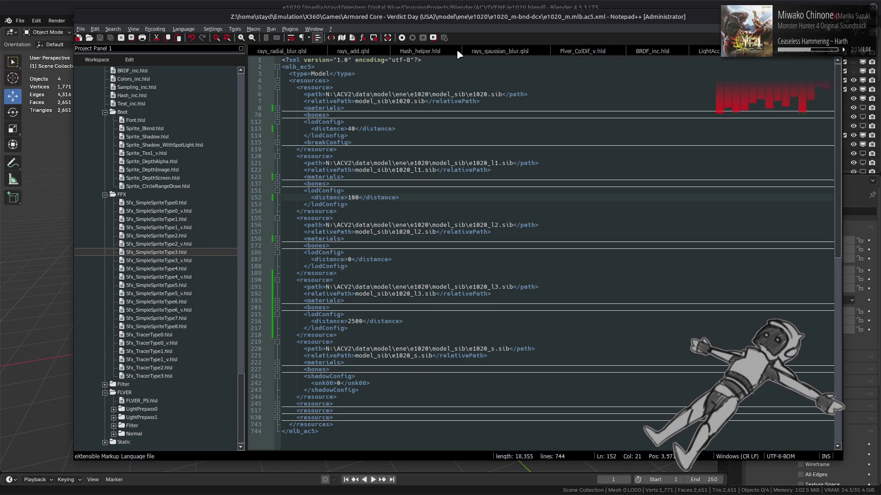
scroll(up, 3)
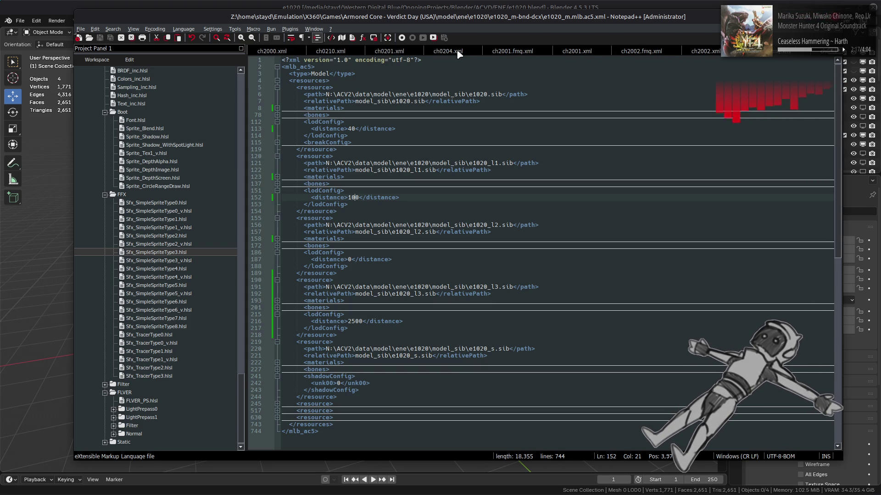
scroll(up, 3)
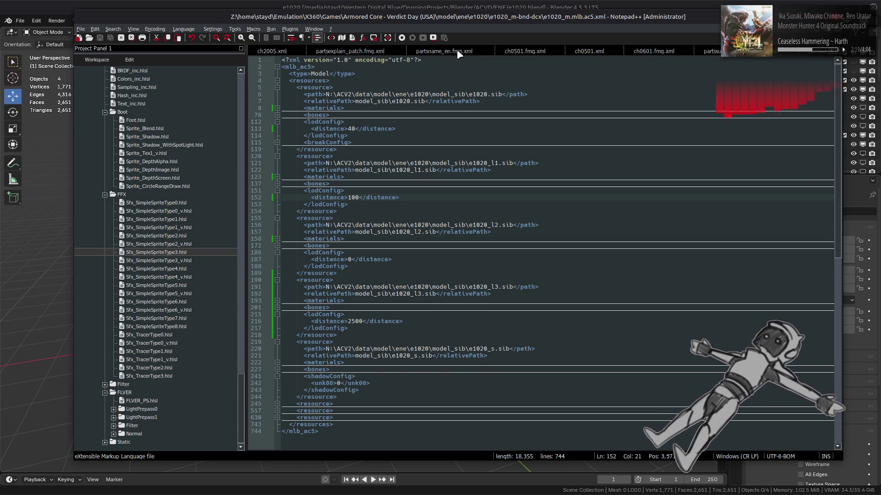
scroll(up, 3)
scroll(up, 3)
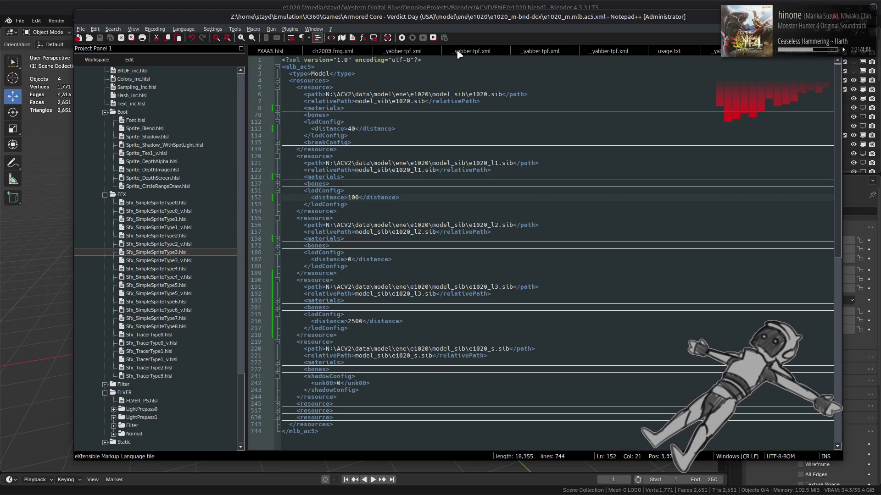
scroll(up, 3)
scroll(up, 3)
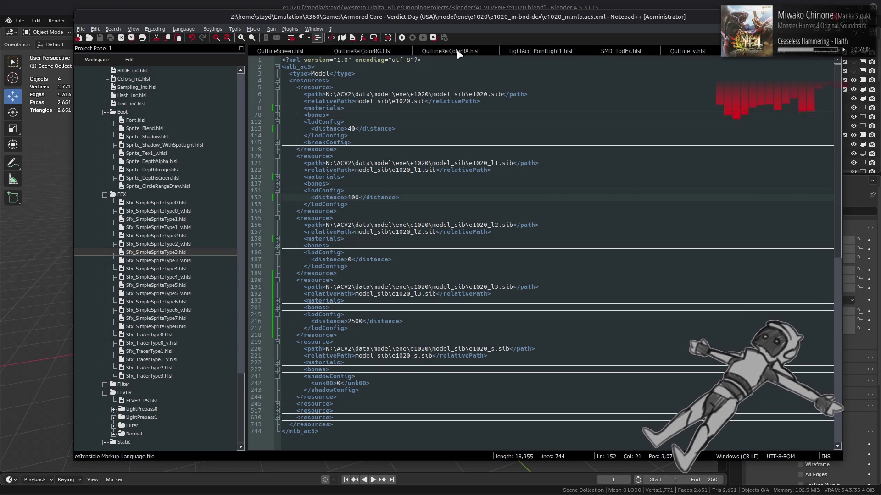
scroll(up, 3)
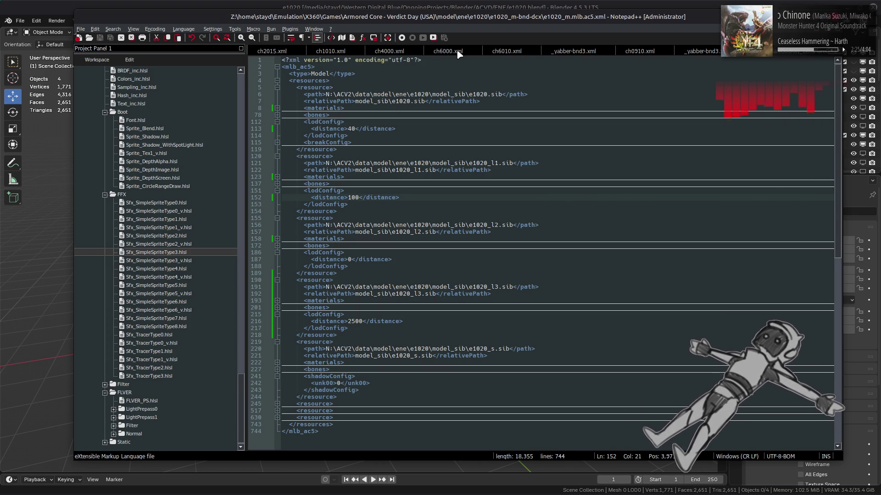
scroll(up, 3)
scroll(up, 3)
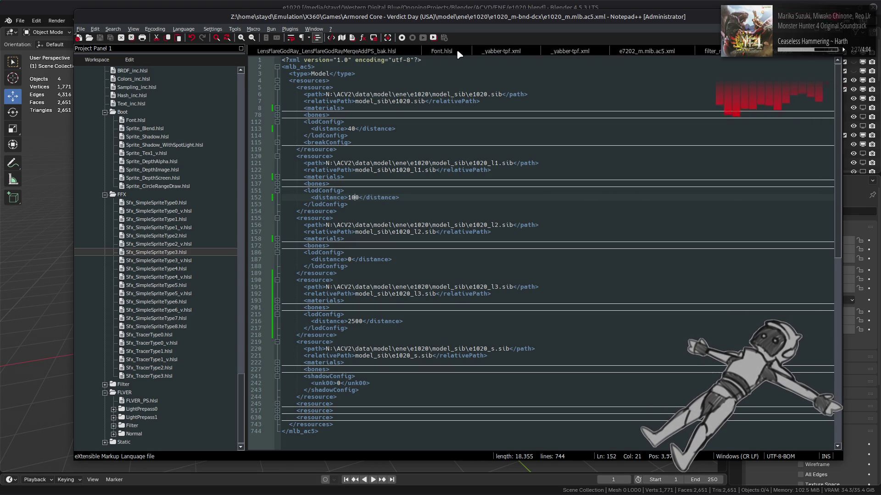
scroll(up, 3)
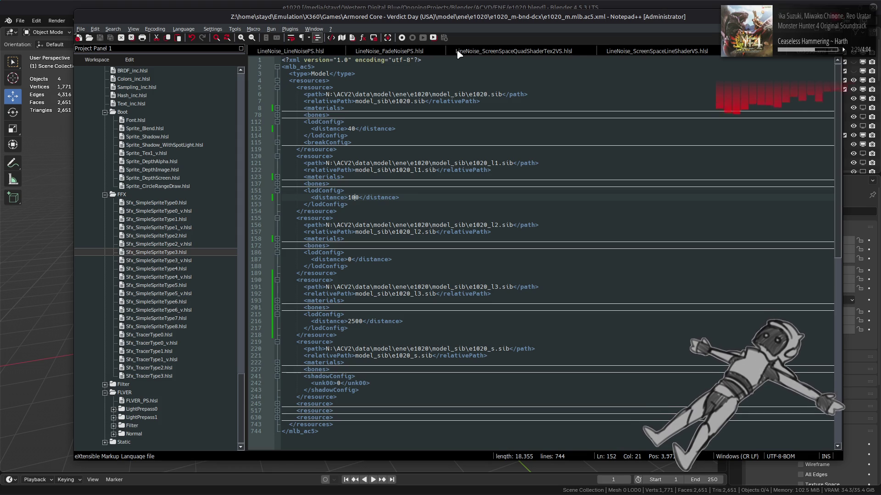
scroll(up, 3)
scroll(up, 3)
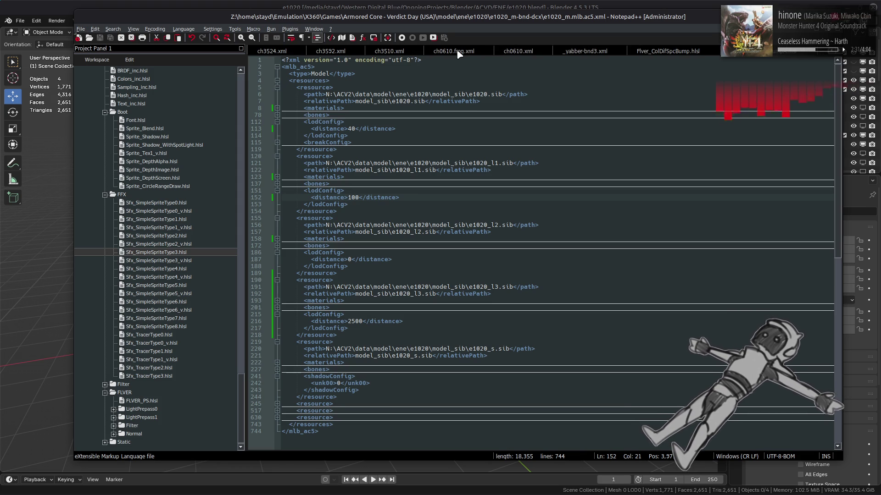
scroll(up, 3)
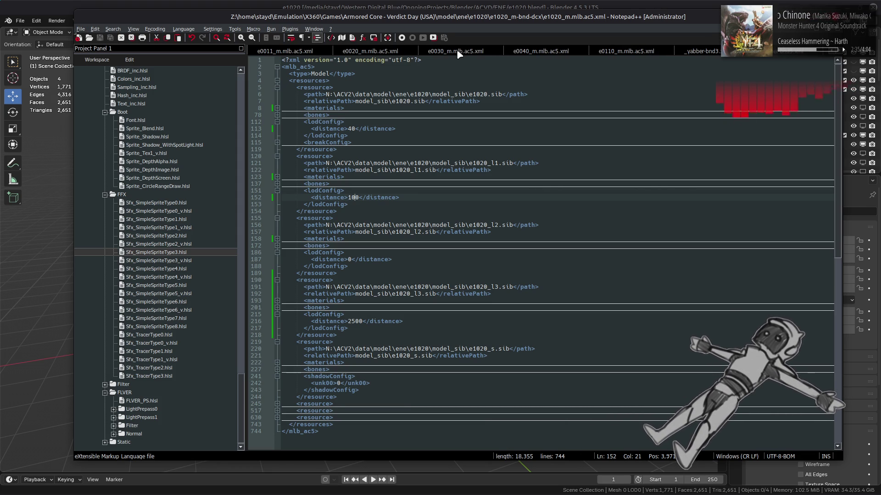
click(642, 52)
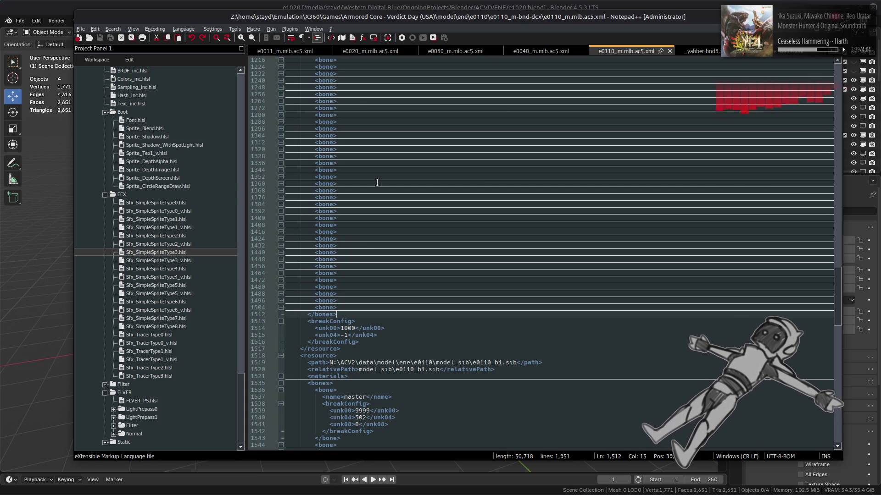
scroll(up, 3)
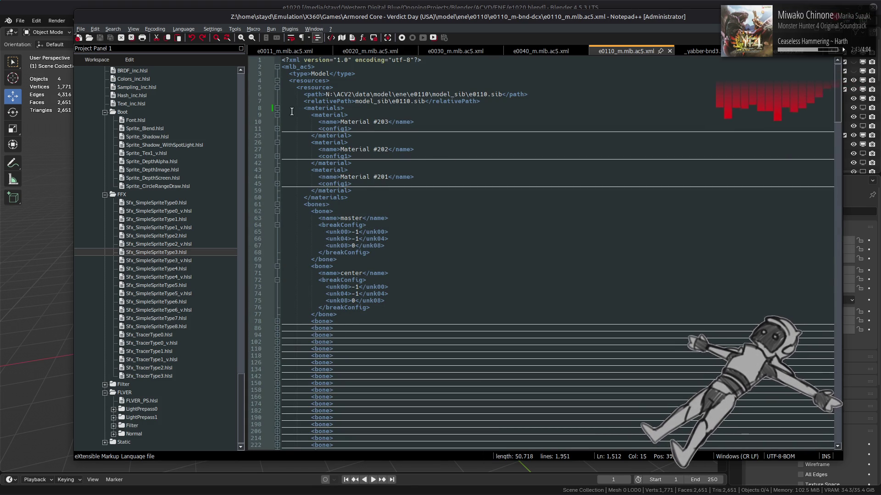
click(277, 108)
click(277, 115)
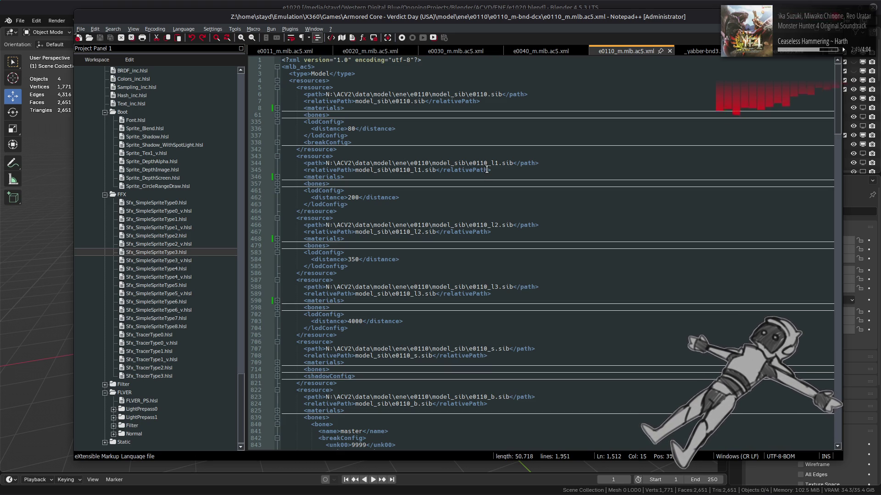
scroll(down, 3)
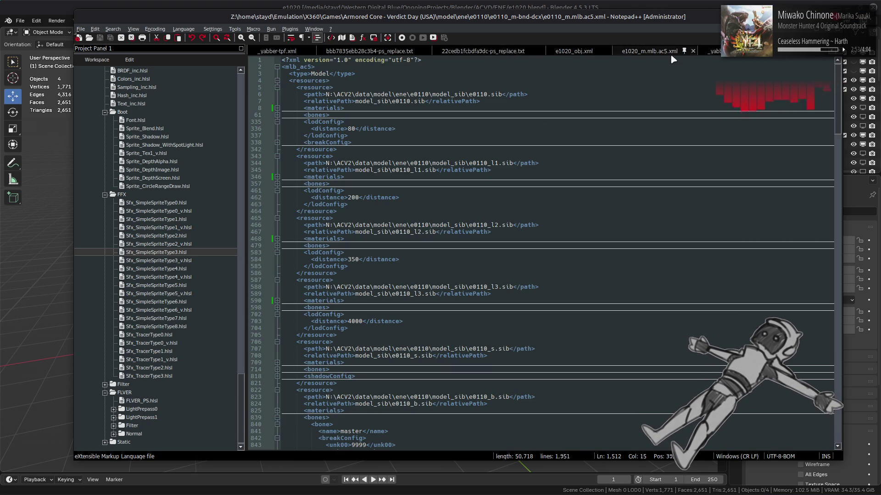
Change the e1020_l2 LOD distance on line 187 to 175 and save the model XML.
click(653, 54)
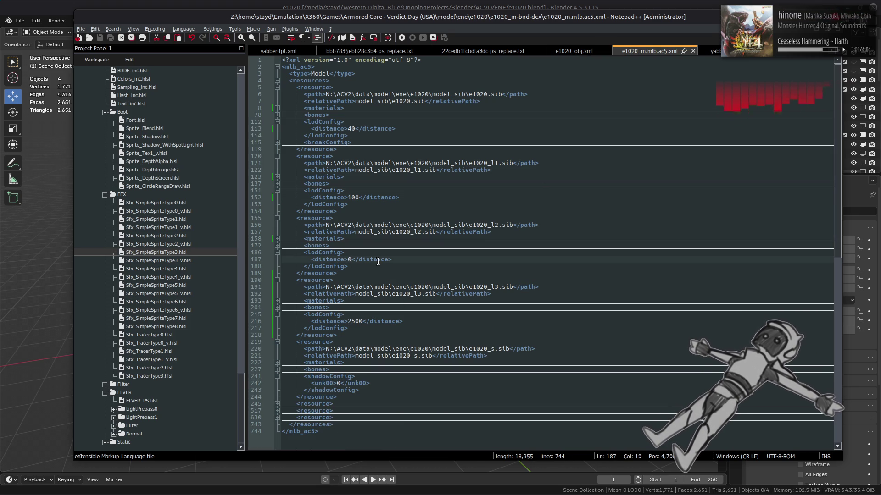
key(Delete)
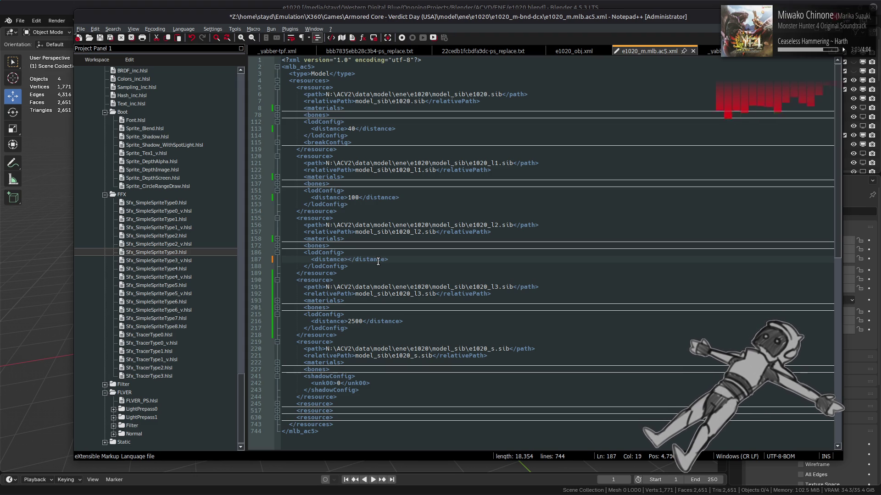
text(175)
key(ctrl+s)
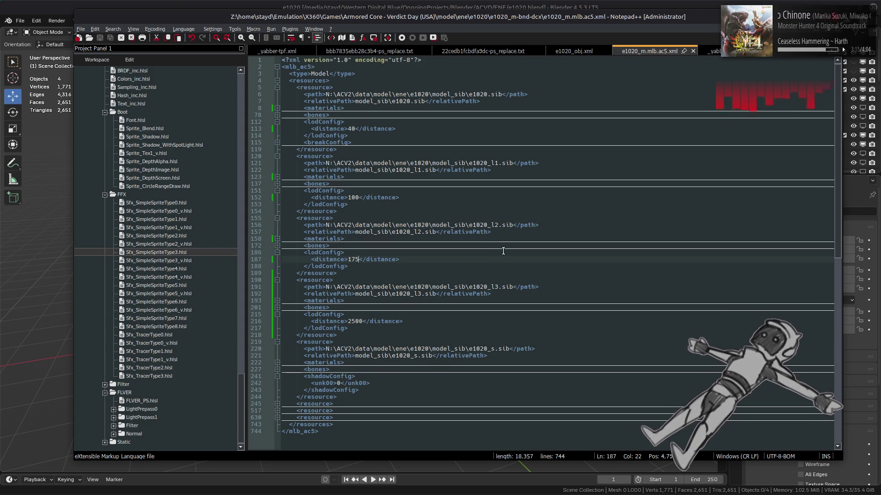
key(alt+Tab)
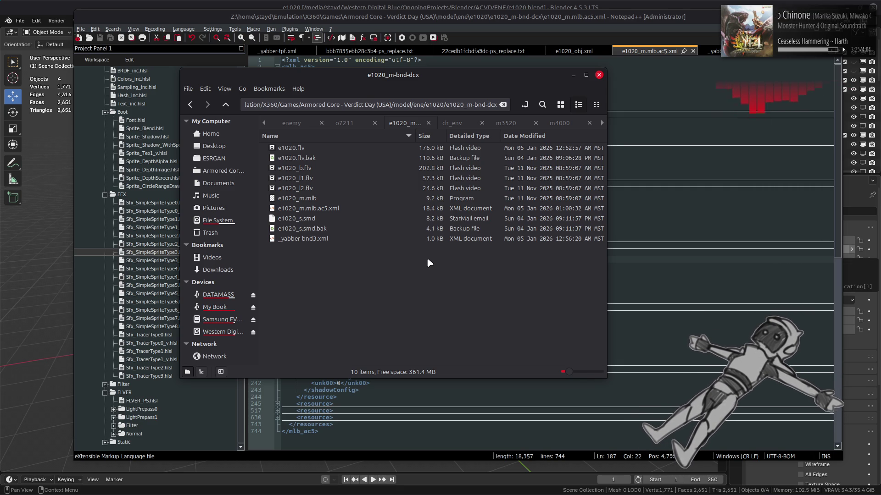
Repack e1020_m.mlb.ac5.xml with YabberExtended and return to the parent e1020 folder.
right_click(334, 211)
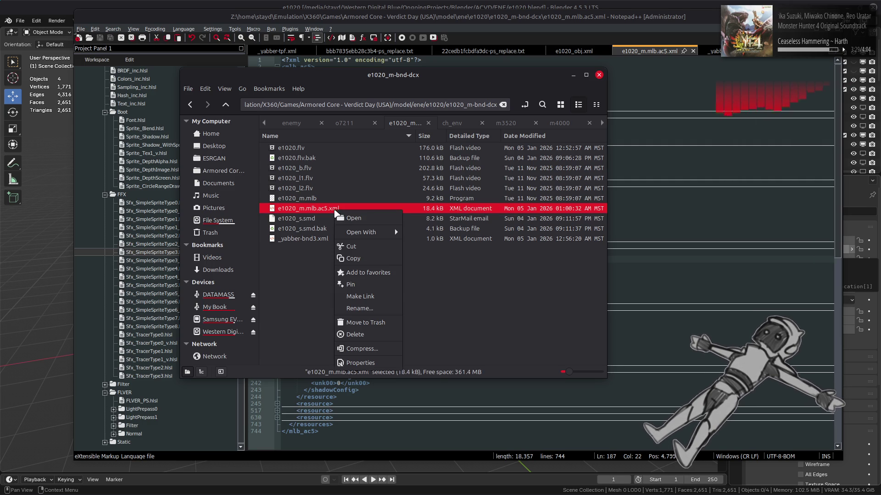
mouse_move(374, 233)
click(452, 364)
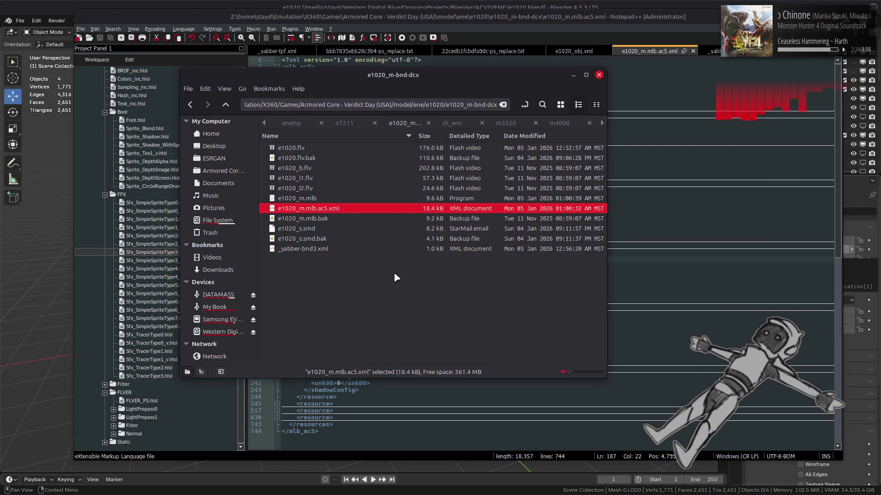
click(394, 272)
key(BackSpace)
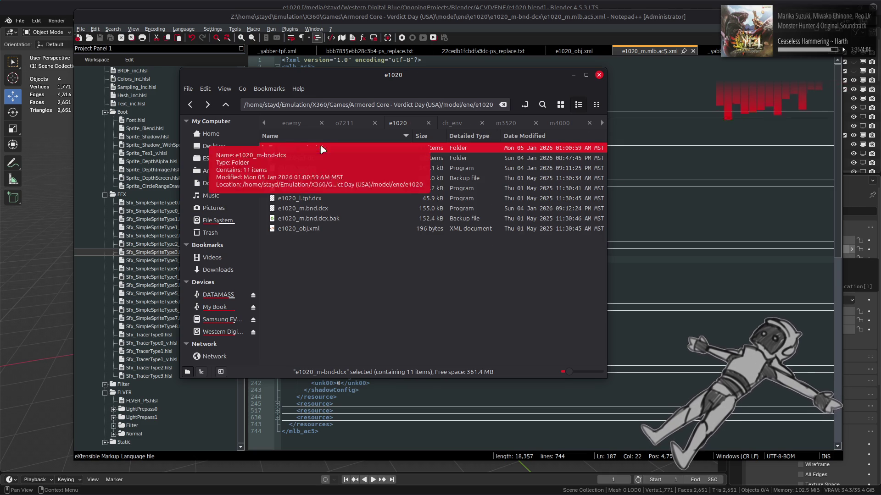
Repack the e1020-tpf-dcx and e1020_m-bnd-dcx folders into their archives with YabberExtended.
click(317, 158)
right_click(316, 158)
mouse_move(390, 203)
click(507, 239)
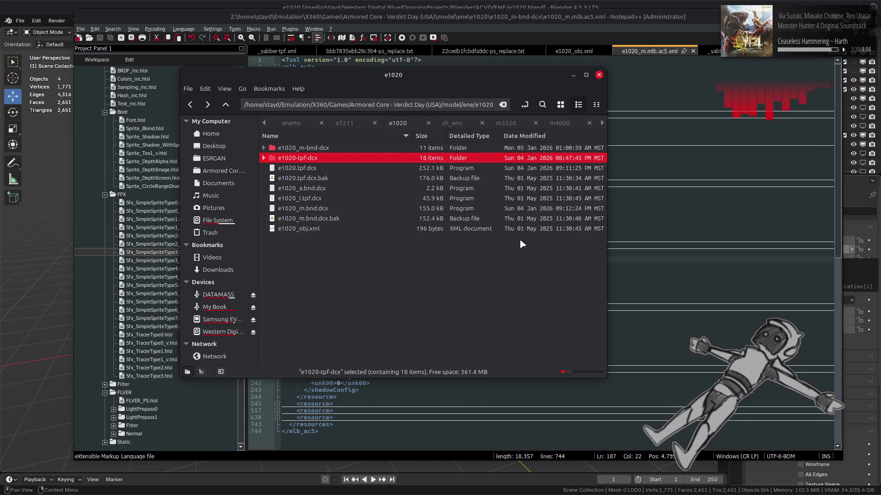
click(338, 148)
right_click(337, 148)
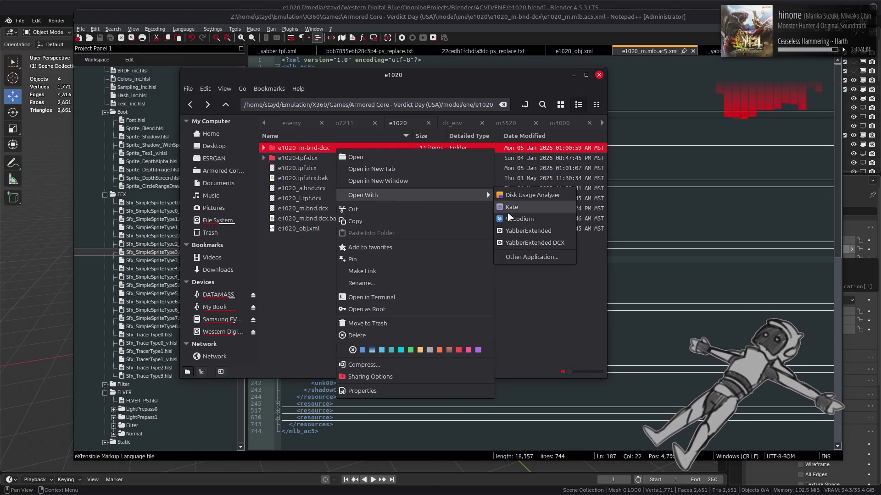
click(521, 231)
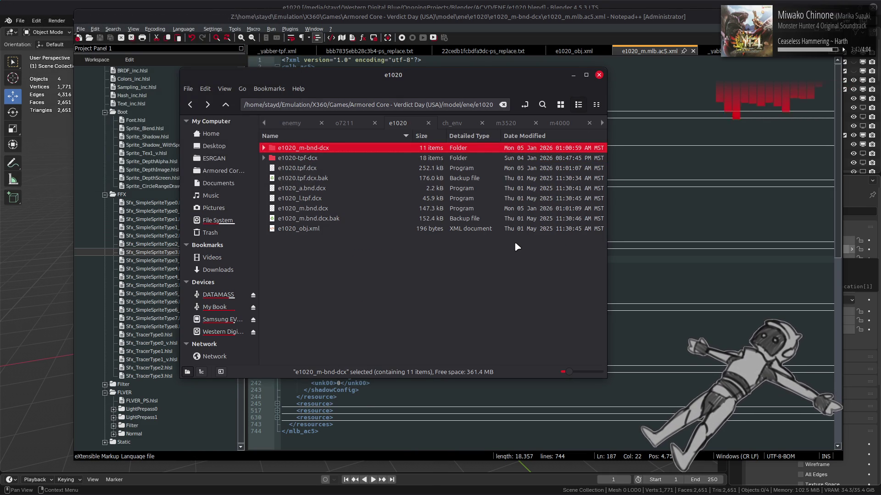
click(326, 489)
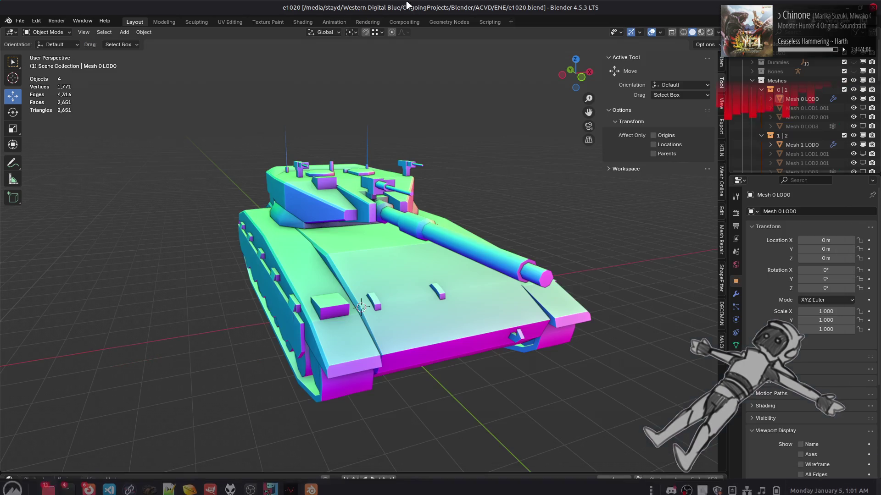
key(alt+Tab)
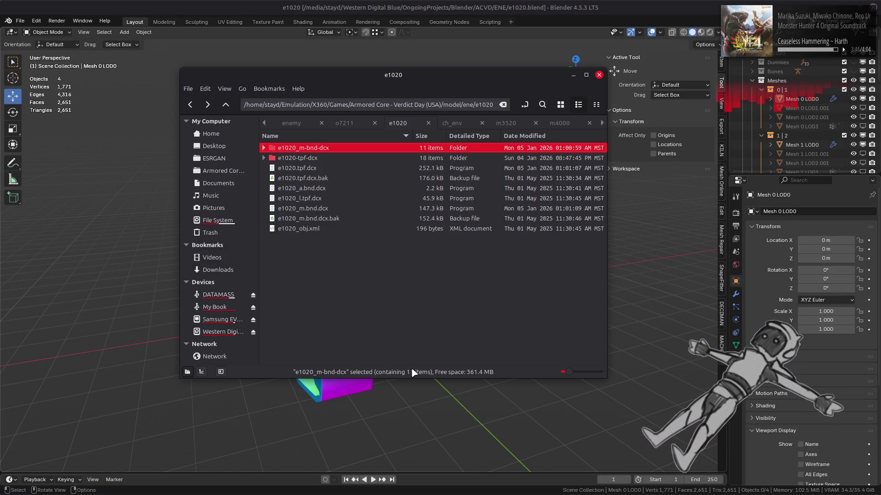
In Xenia, start the AC Test sortie and confirm commencing it.
mouse_move(290, 484)
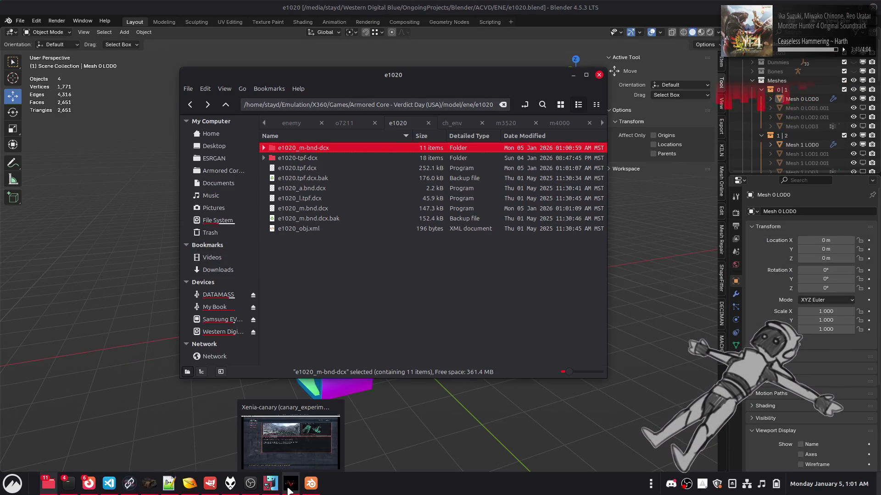
click(337, 438)
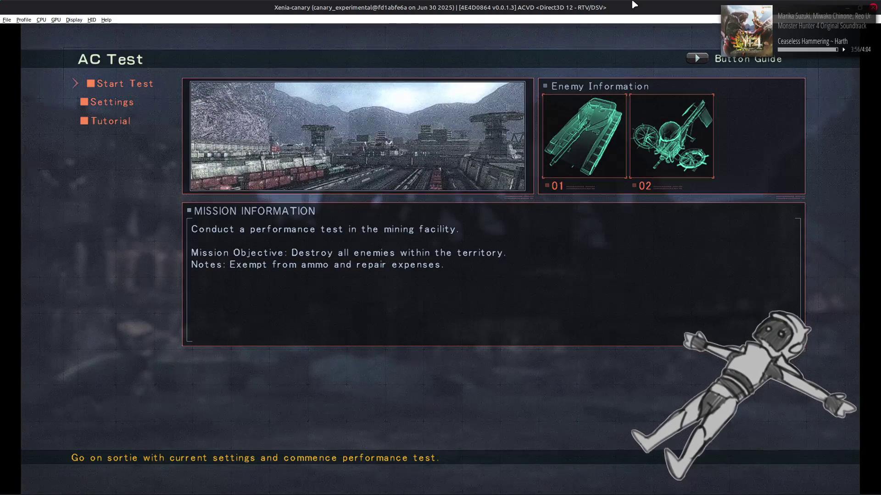
key(Return)
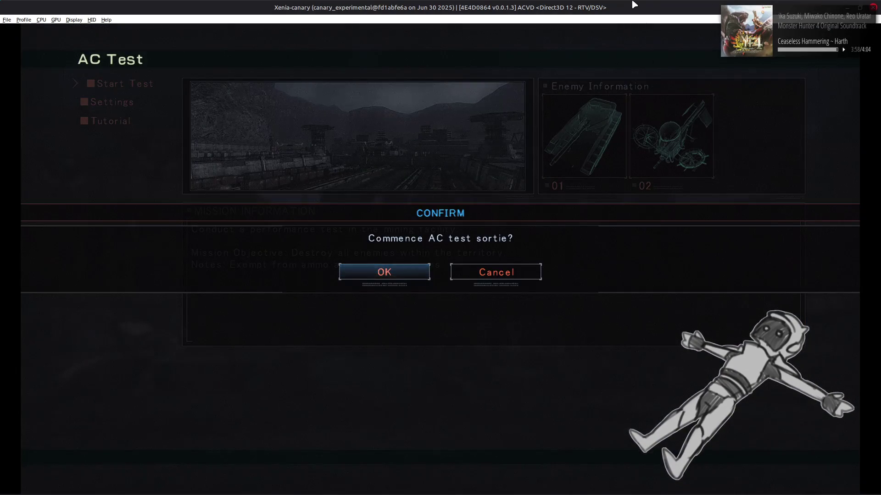
key(Return)
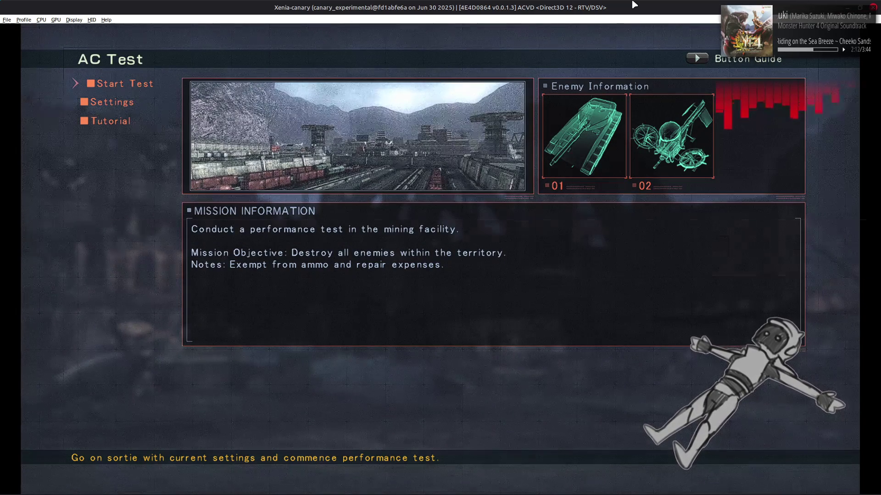
Open the e1020_m-bnd-dcx folder, then change the base LOD distance from 40 to 80.
key(alt+Tab)
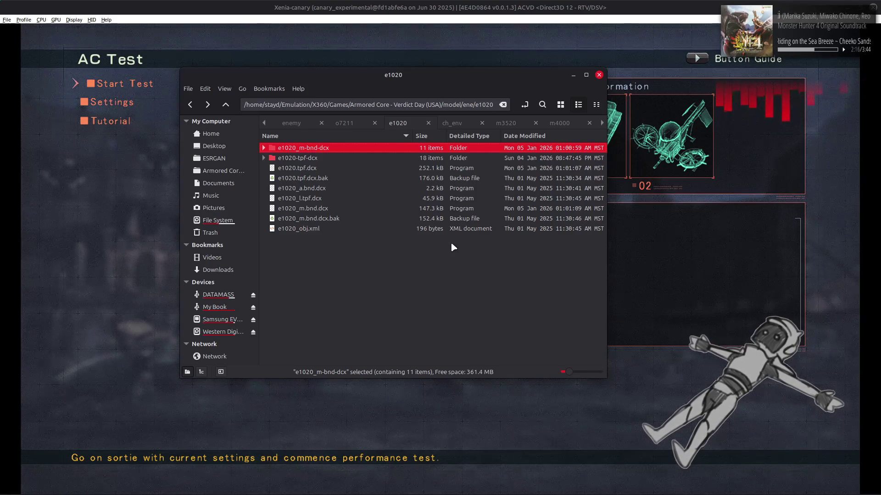
key(Return)
key(alt+Tab)
key(alt+Tab)
key(alt+Tab)
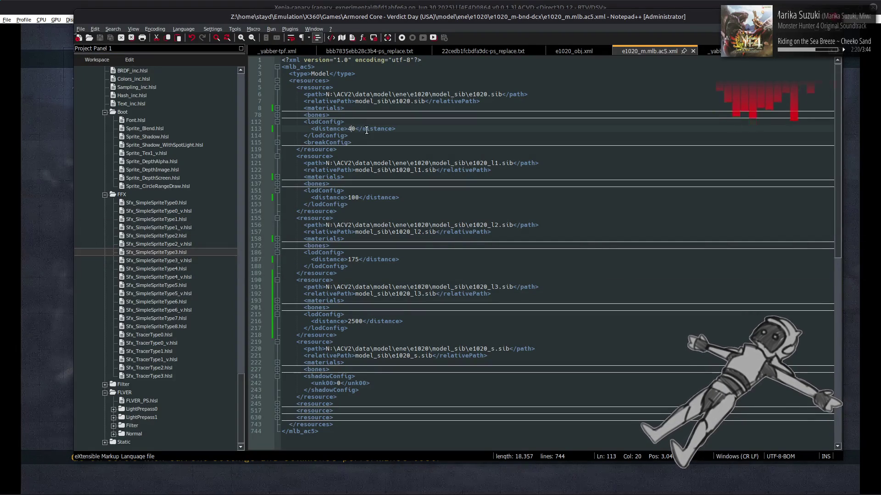
key(BackSpace)
text(8)
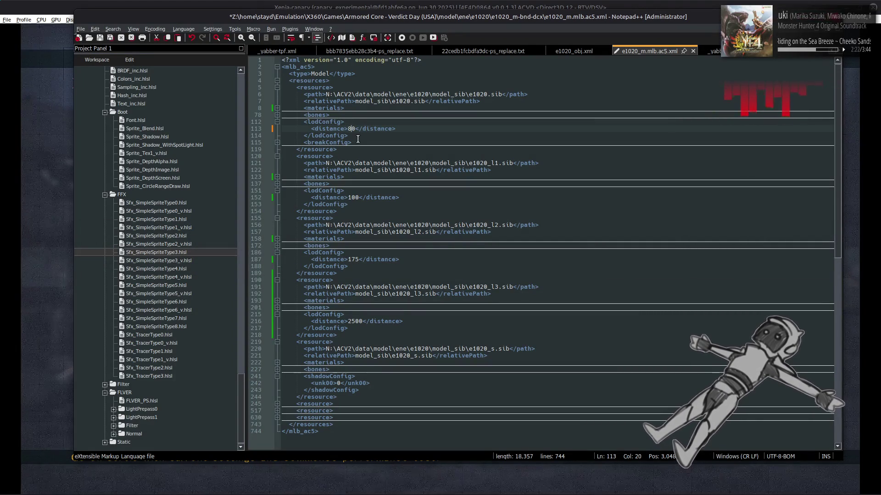
Change the l1 and l2 LOD distances to 200 and 350 and save the model XML.
click(352, 197)
key(shift+Left)
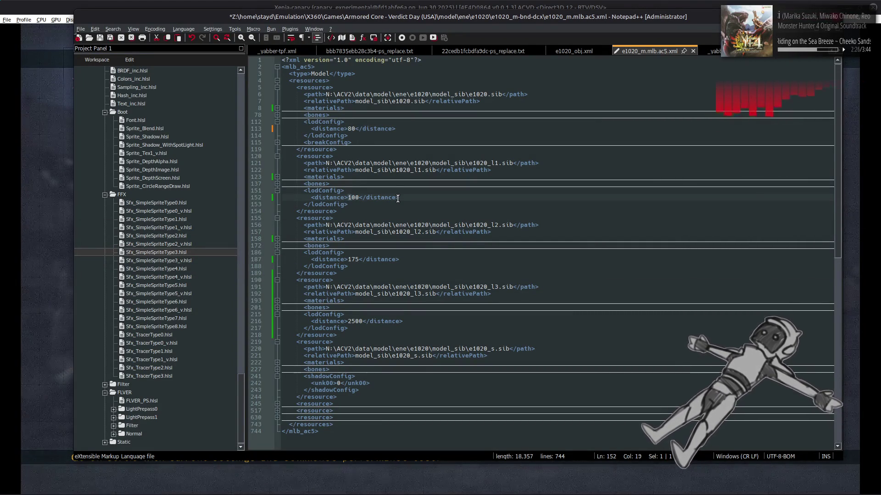
text(2)
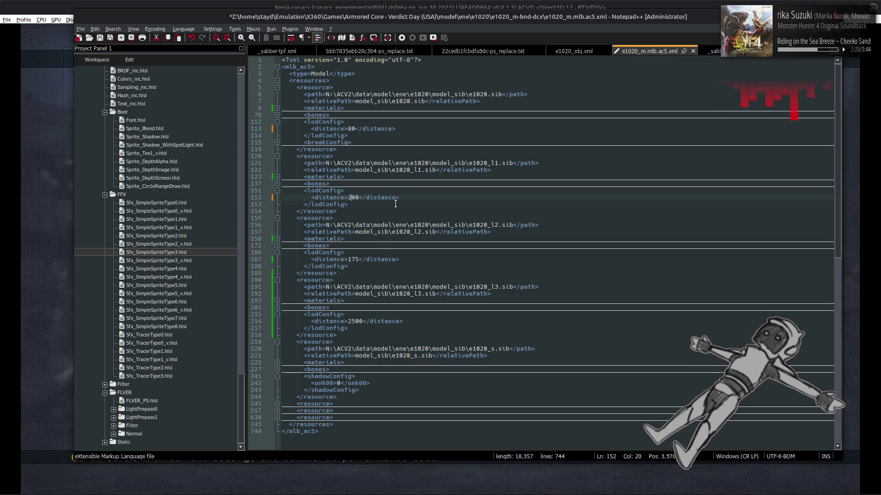
double_click(353, 259)
text(35)
text(0)
click(420, 253)
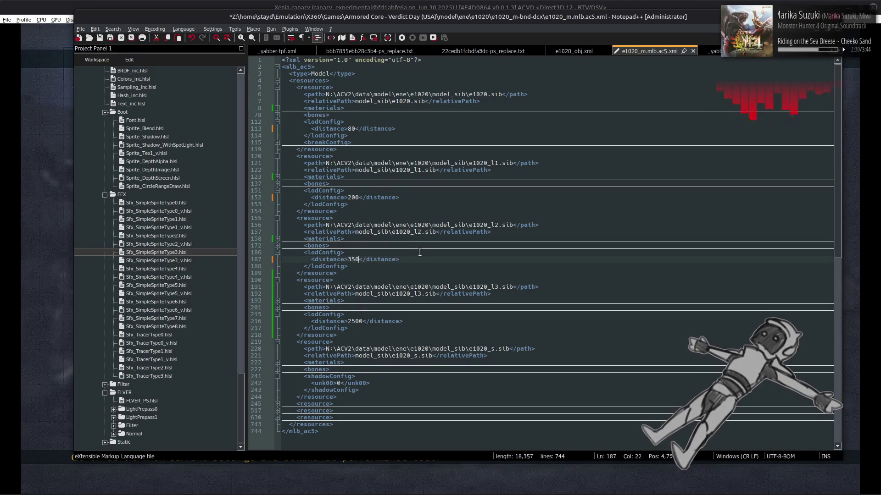
key(ctrl+s)
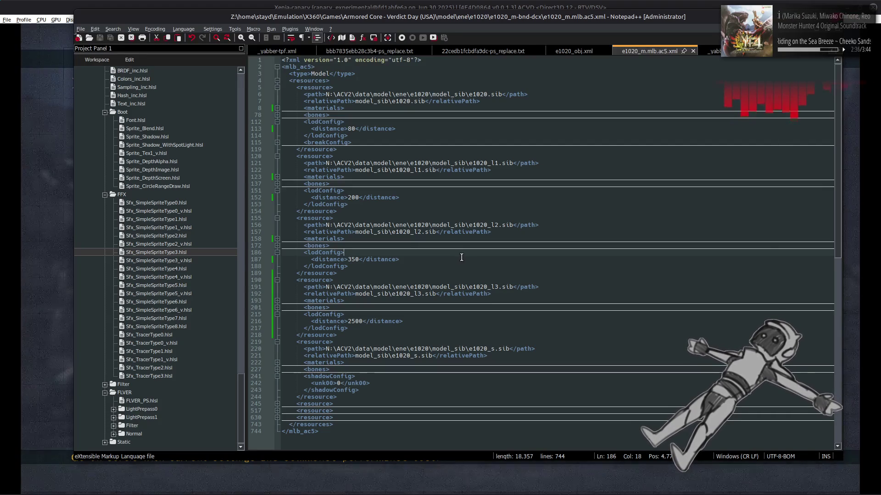
click(472, 266)
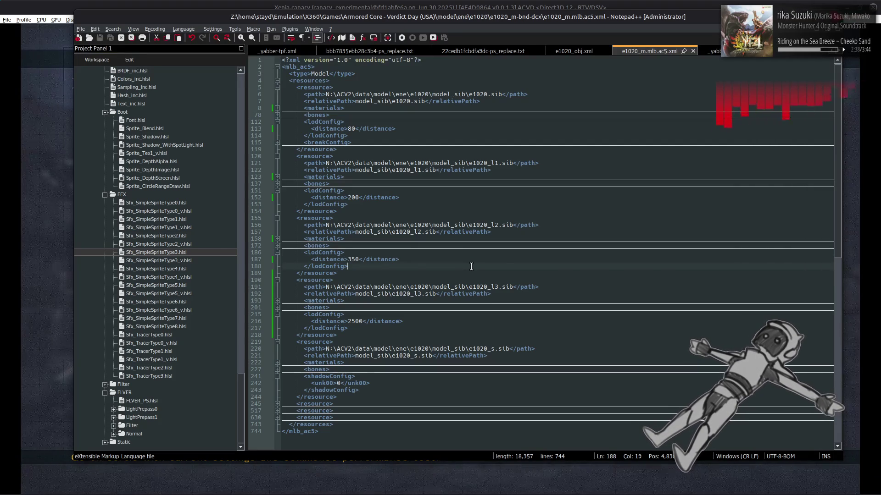
key(alt+Tab)
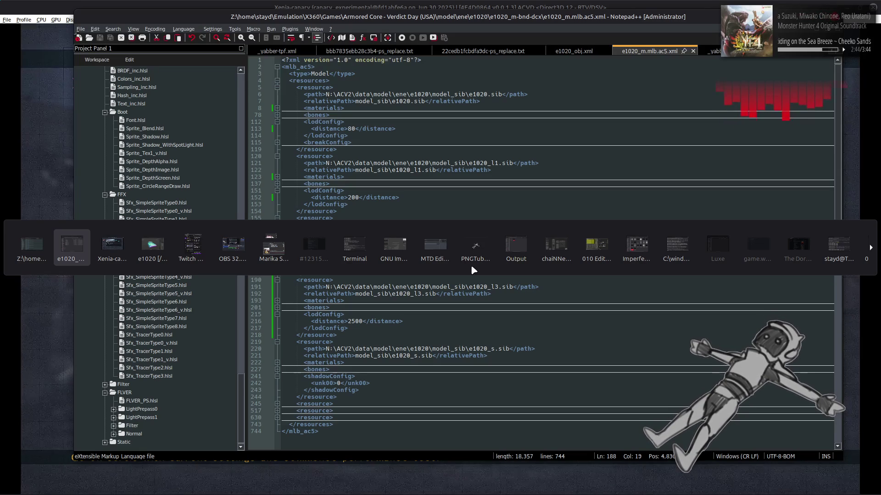
Launch GNOME Calculator and start the division with the LOD0 triangle count 2651 ÷.
key(alt+Tab)
key(alt+Tab)
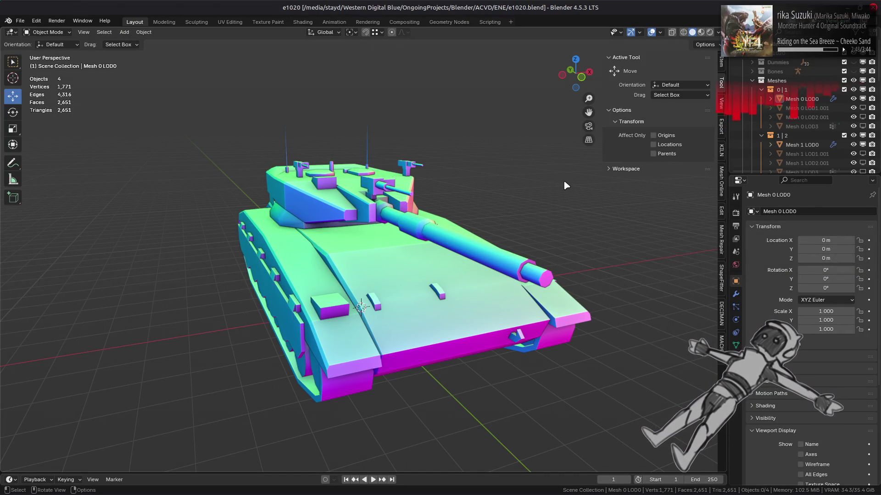
key(super)
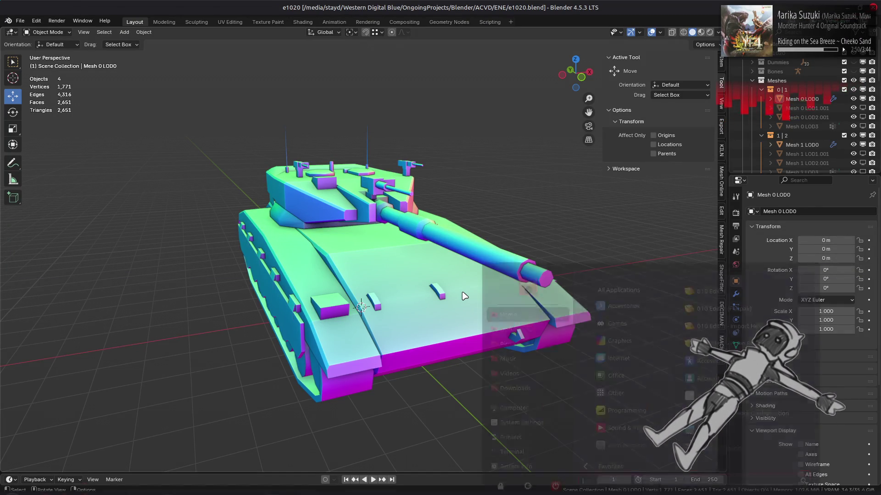
text(call)
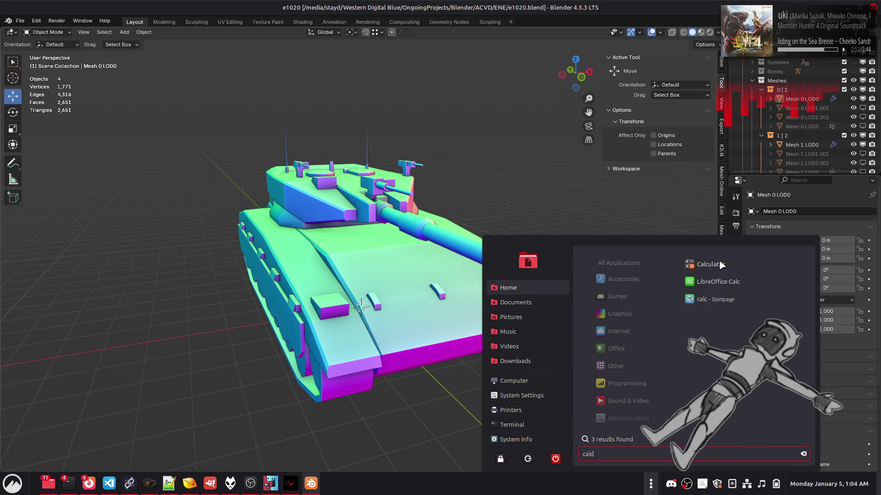
click(716, 264)
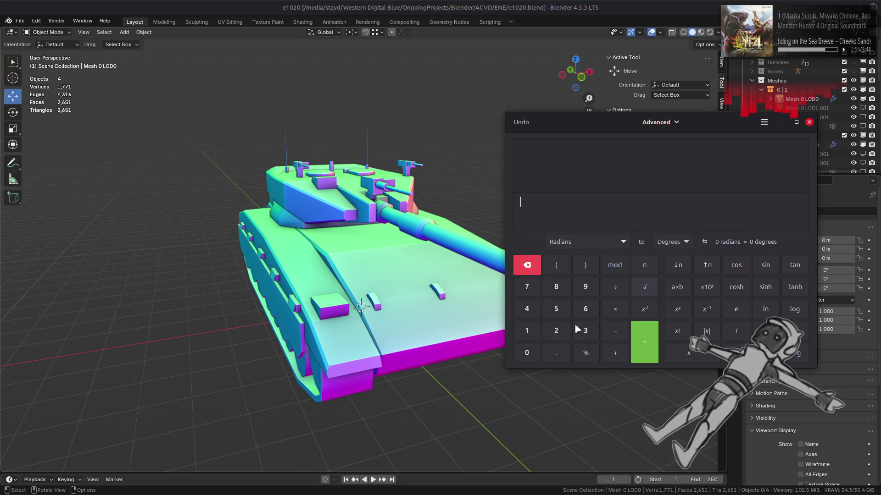
click(556, 331)
click(527, 331)
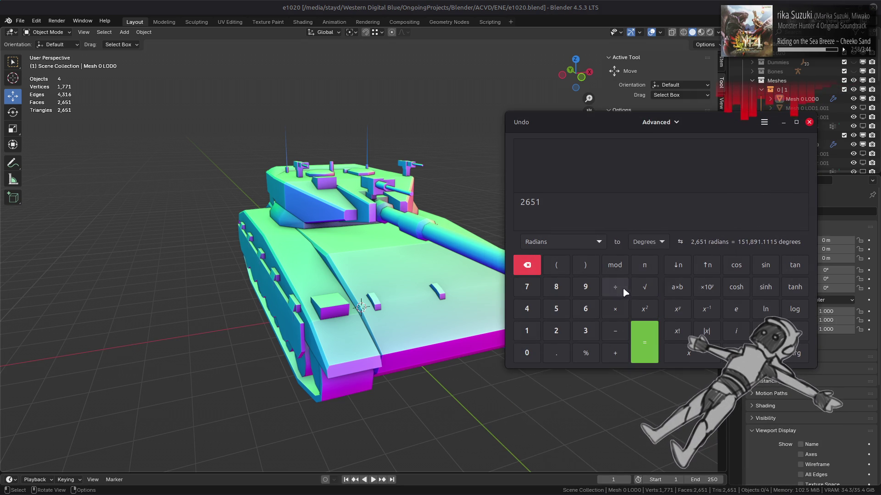
click(615, 287)
In Blender's outliner, hide the LOD0 tank meshes and show the LOD1 meshes instead.
click(654, 1)
click(863, 98)
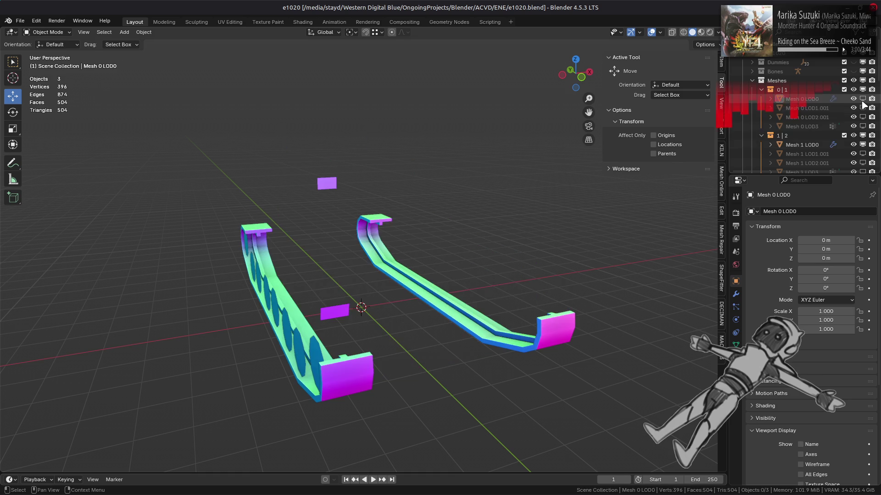
click(863, 144)
scroll(down, 3)
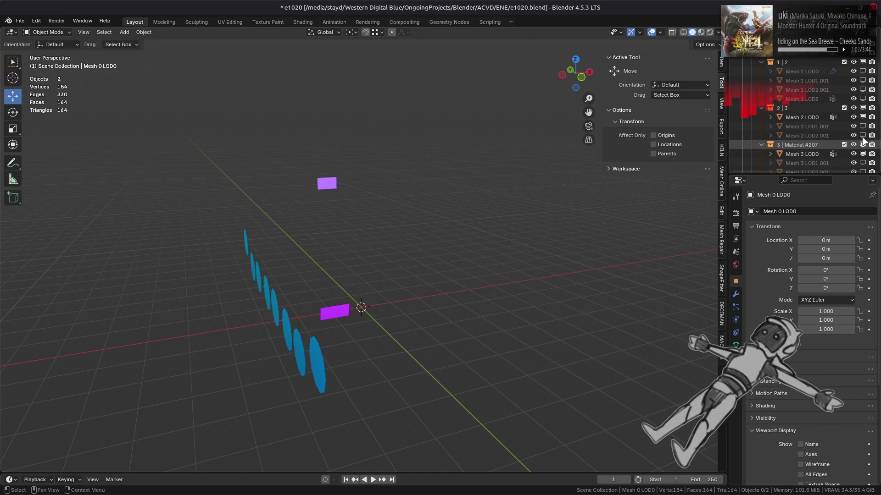
click(863, 119)
click(863, 162)
click(862, 162)
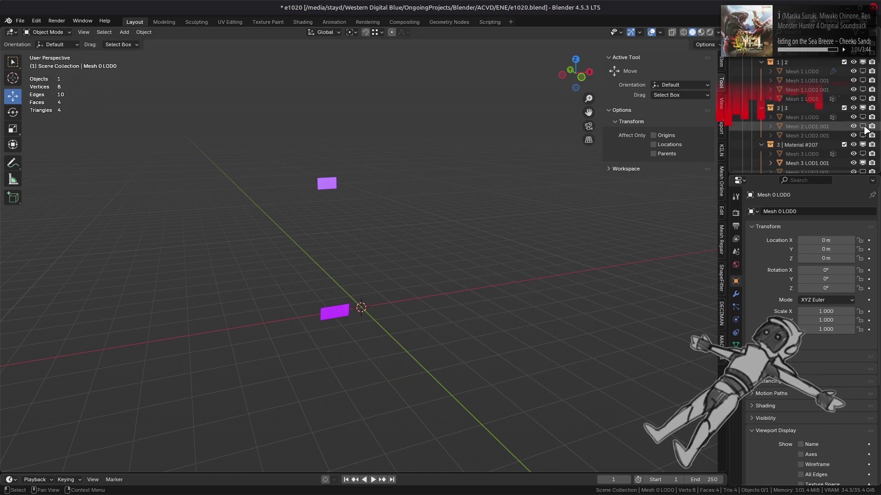
click(863, 127)
scroll(up, 3)
click(862, 90)
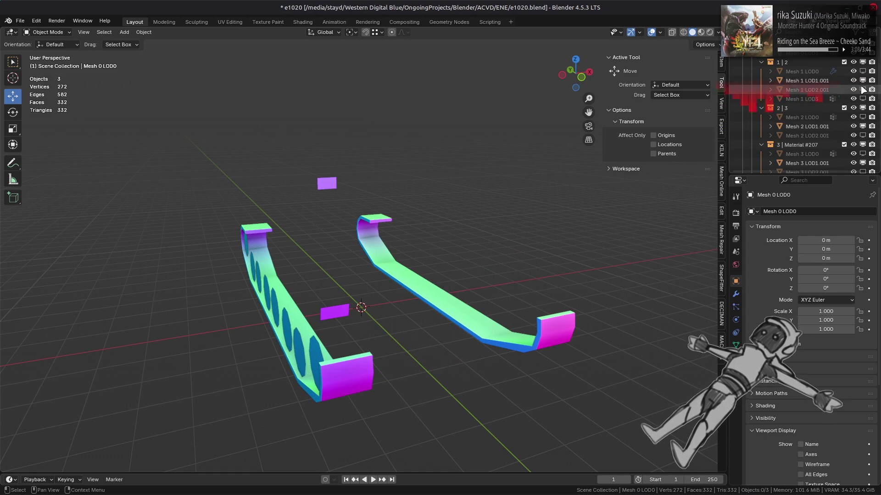
click(863, 89)
Compute 2651 ÷ 1438 ≈ 1.84, then enter 2651 ÷ again.
key(alt+Tab)
click(534, 327)
click(528, 309)
click(580, 328)
click(559, 288)
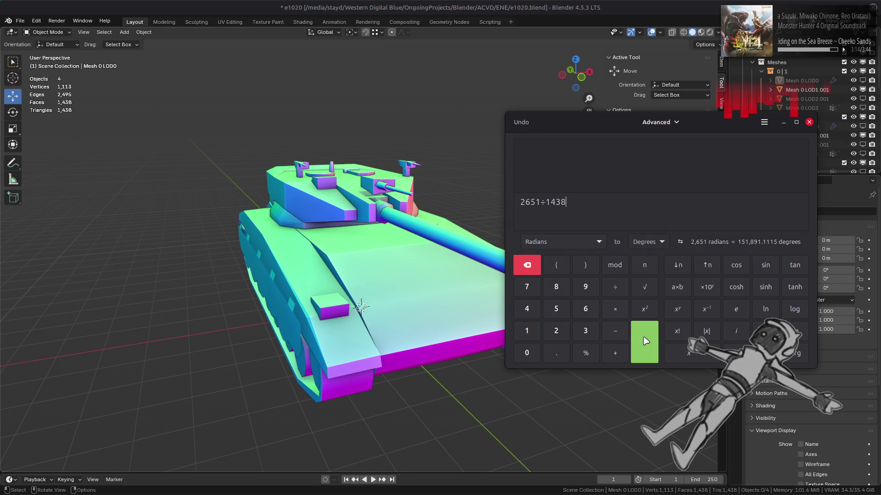
click(644, 340)
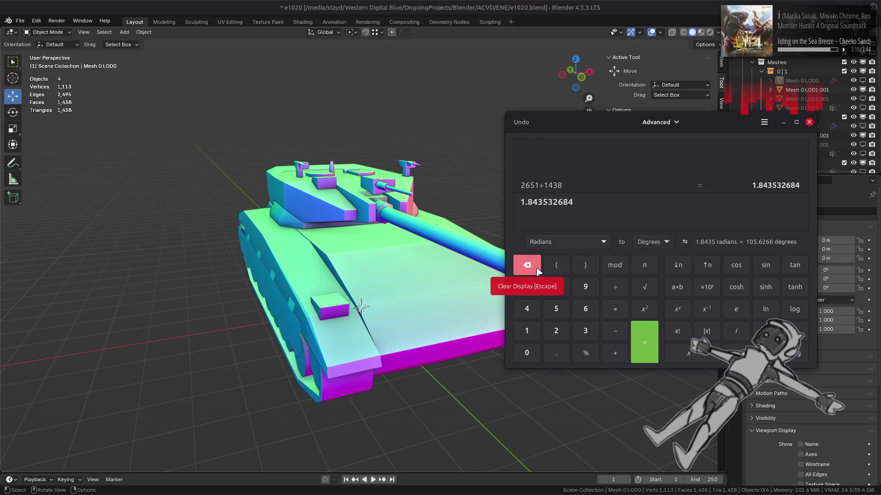
click(537, 271)
click(560, 331)
click(585, 309)
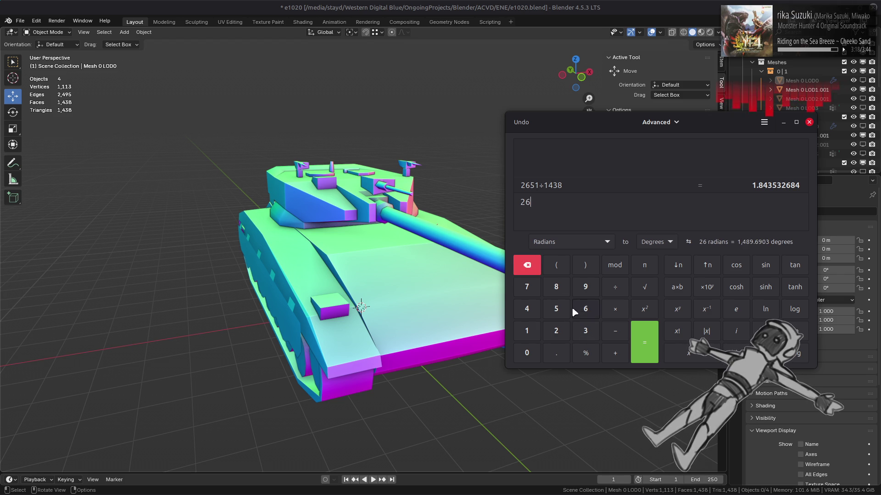
click(556, 309)
click(528, 326)
click(615, 286)
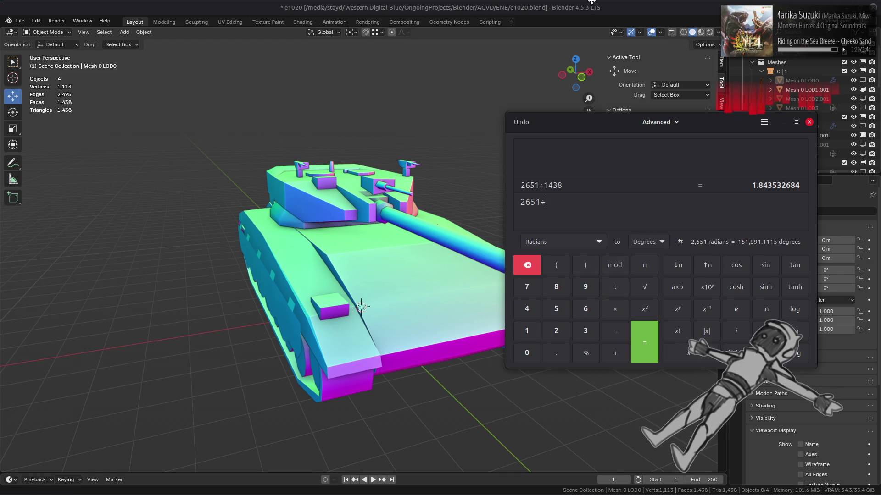
Swap the tank body and Meshes 1–3 from LOD1 to their LOD2 versions in the outliner.
click(808, 115)
click(862, 90)
click(863, 99)
click(862, 135)
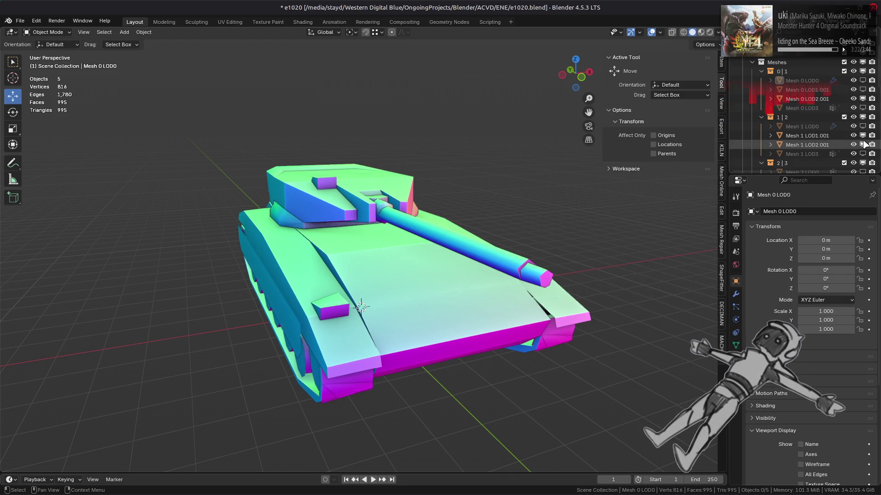
click(862, 144)
scroll(down, 3)
click(862, 126)
click(862, 135)
scroll(down, 3)
click(862, 144)
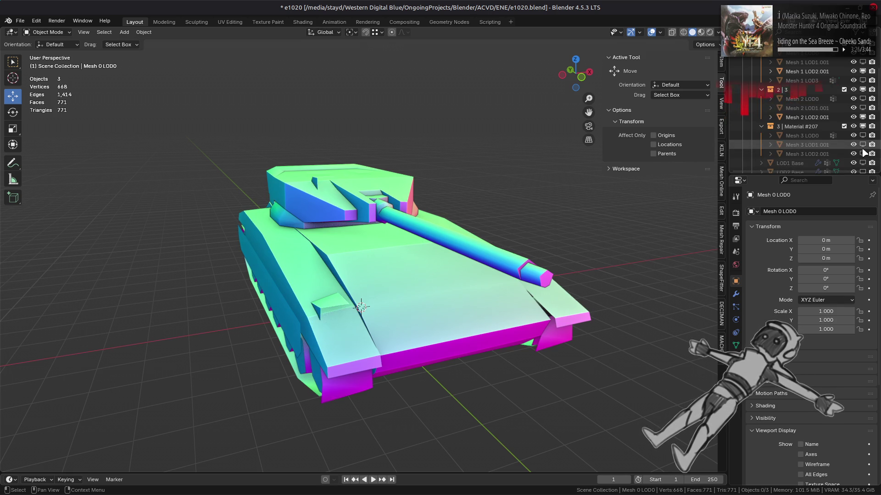
click(862, 154)
Compute 2651 ÷ 775 ≈ 3.42, then re-enter 2651 for the next division.
key(alt+Tab)
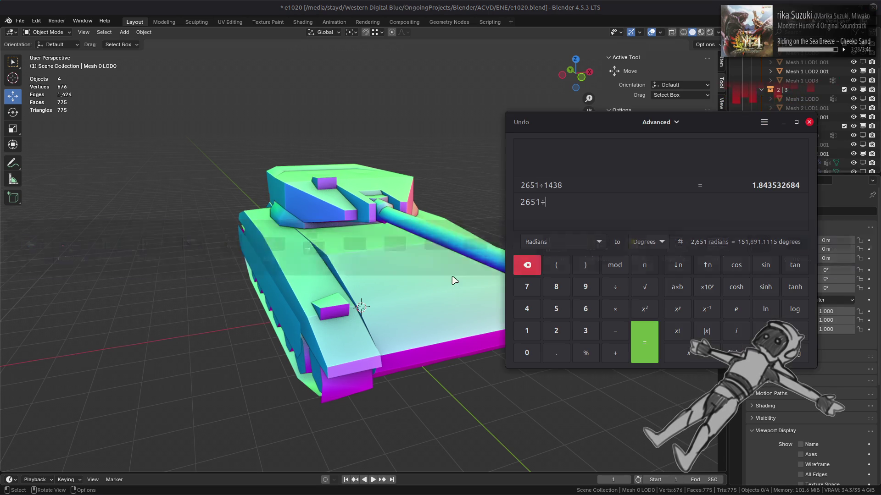
double_click(532, 284)
click(553, 306)
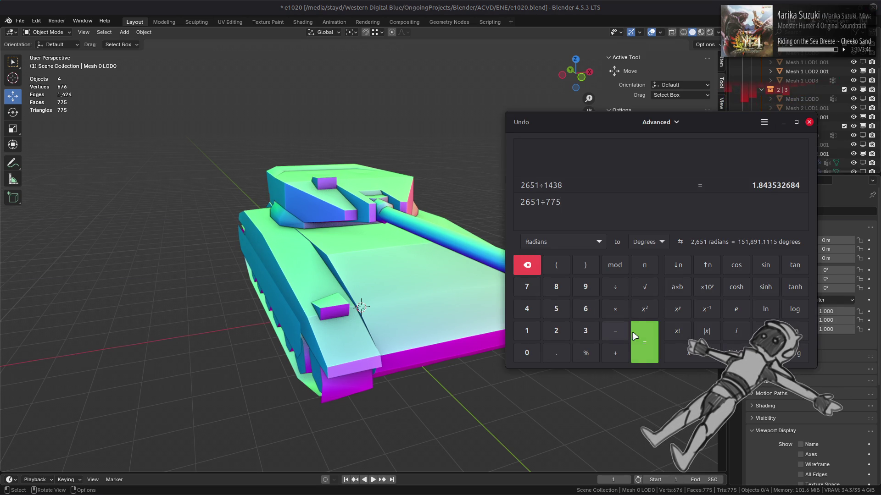
click(638, 338)
click(535, 268)
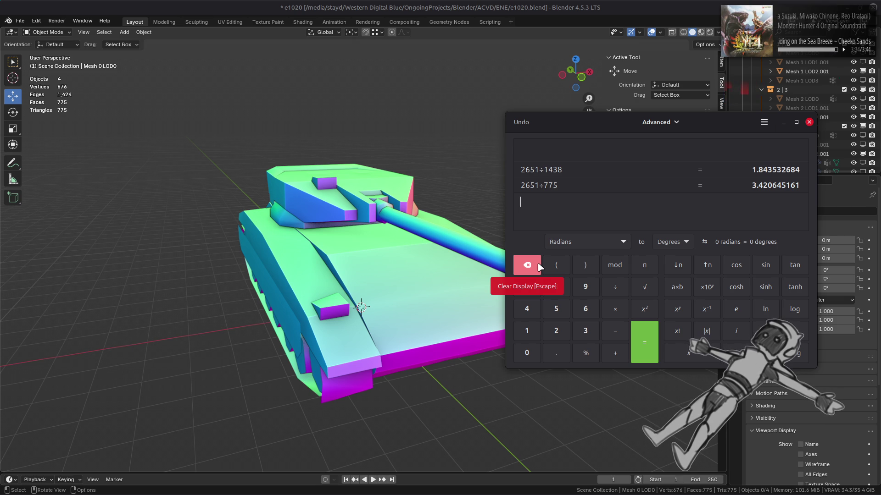
click(626, 4)
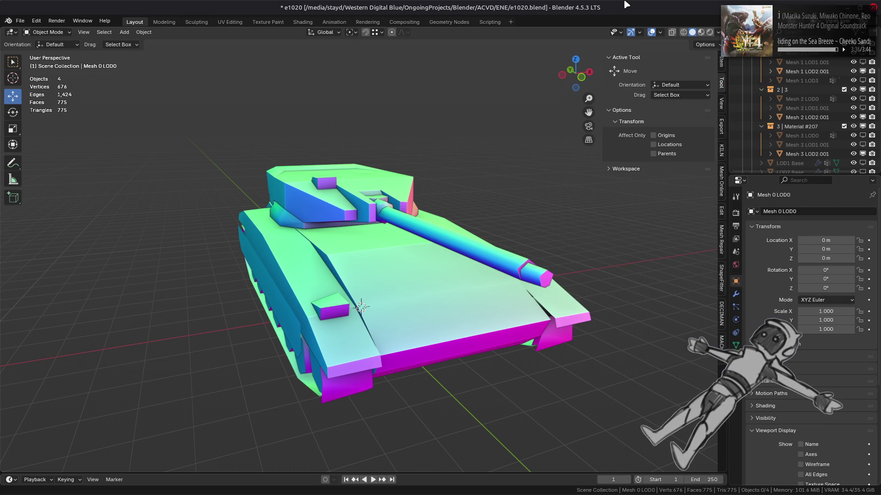
key(alt+Tab)
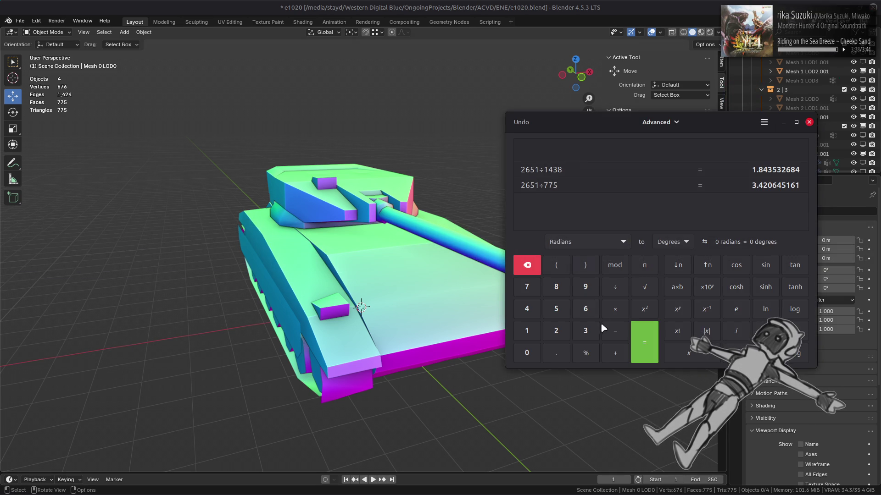
click(565, 330)
click(586, 309)
click(556, 309)
click(527, 330)
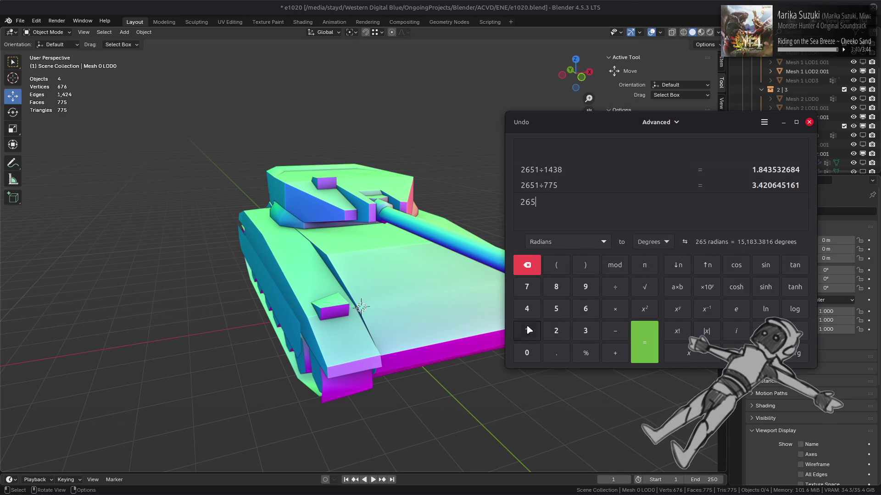
Hide the LOD2 tank meshes and show the LOD3 versions in the outliner.
click(840, 158)
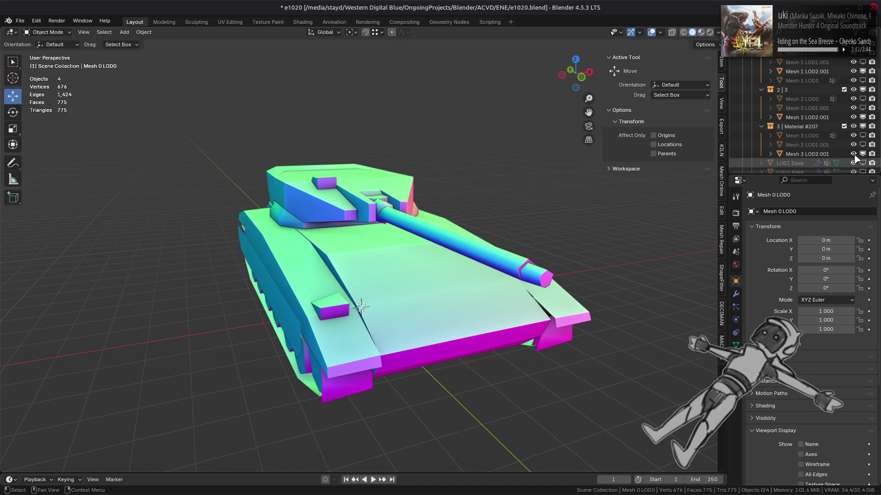
click(863, 133)
scroll(up, 3)
click(862, 81)
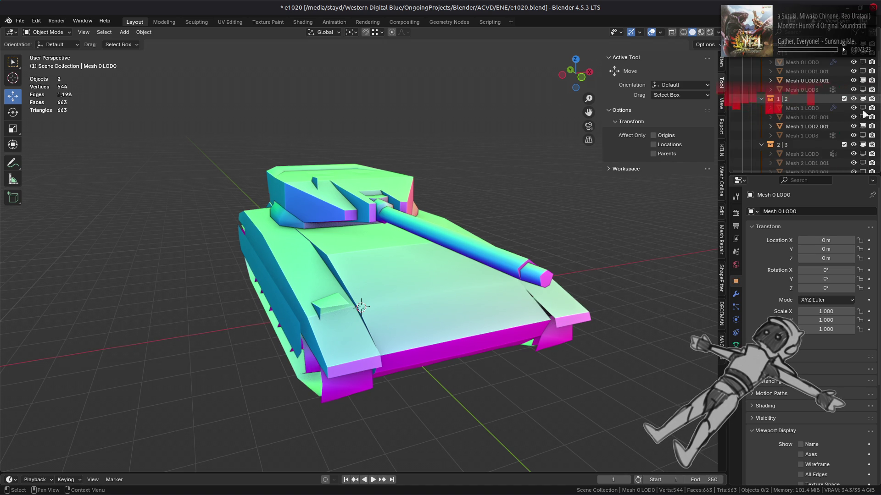
click(862, 71)
click(862, 135)
click(863, 126)
click(862, 89)
click(862, 81)
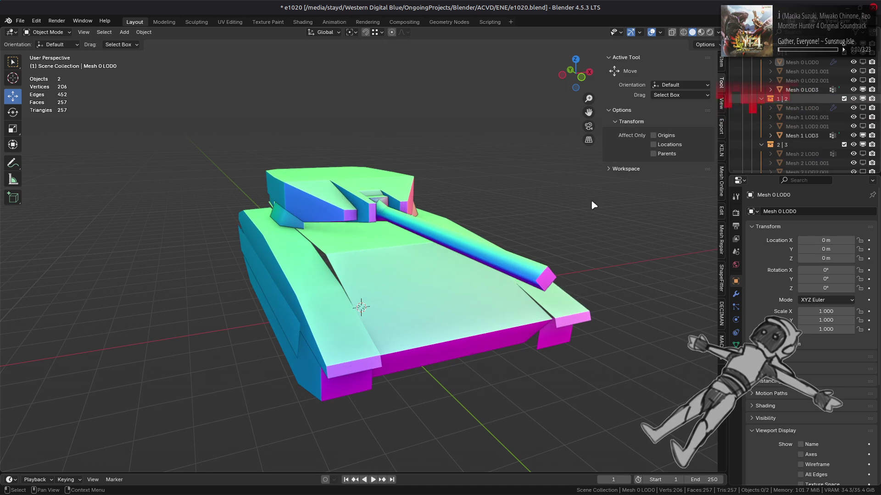
Compute 2651 ÷ 257 ≈ 10.32 and clear the calculator entry.
key(alt+Tab)
click(555, 331)
click(556, 309)
click(527, 287)
click(644, 343)
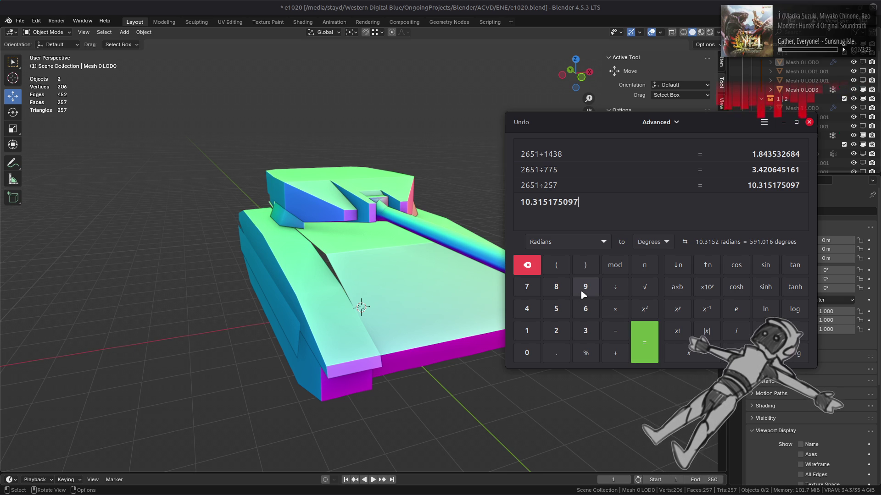
click(527, 265)
Multiply 80 by the LOD1 ratio 1.84353, giving 147.4824.
click(556, 287)
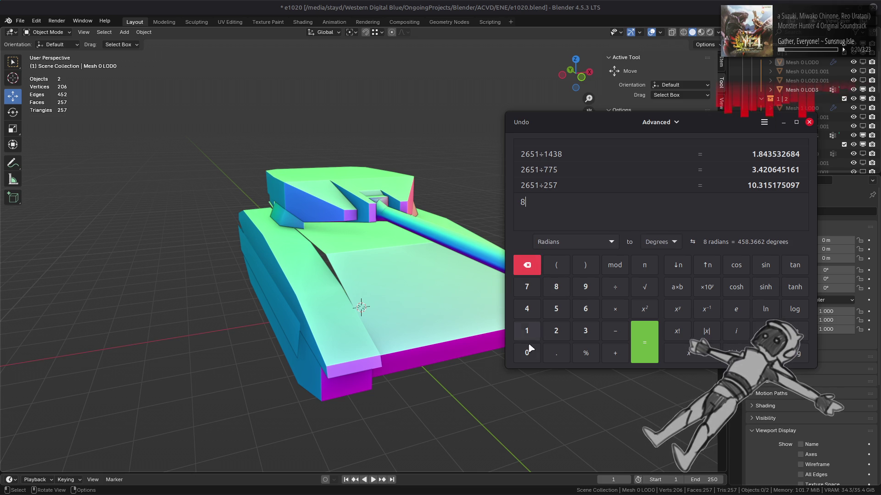
click(526, 351)
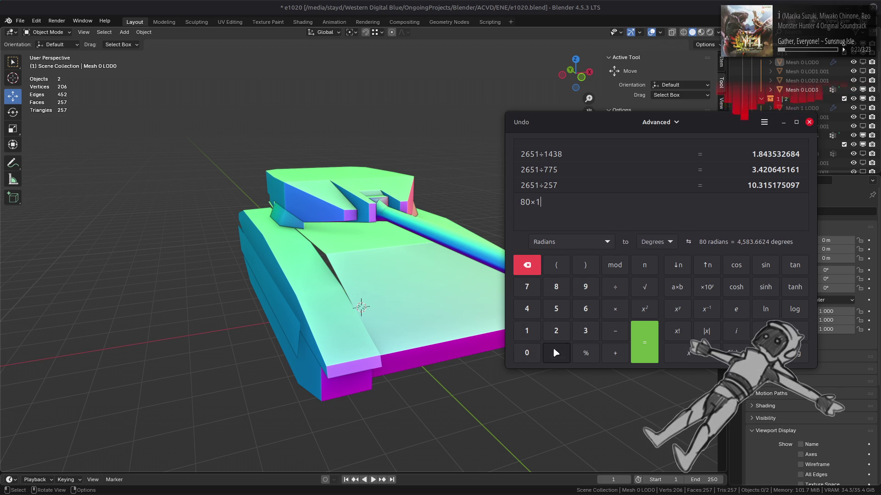
click(556, 286)
click(527, 308)
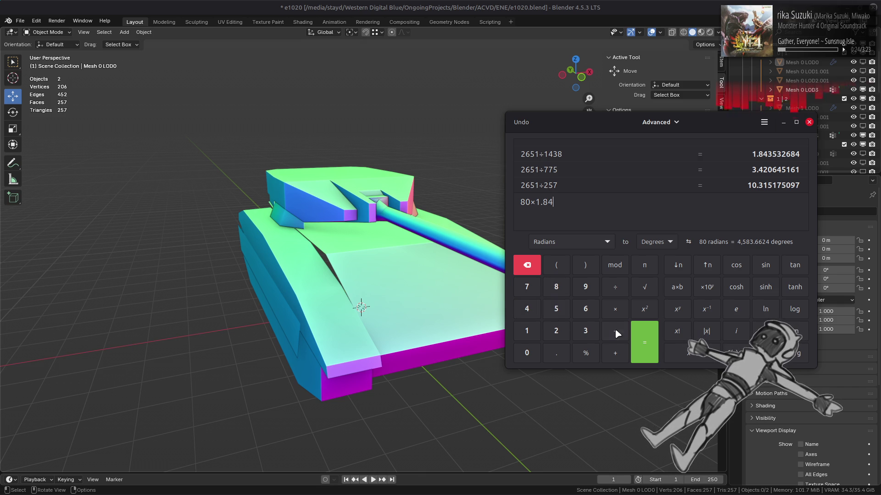
click(585, 329)
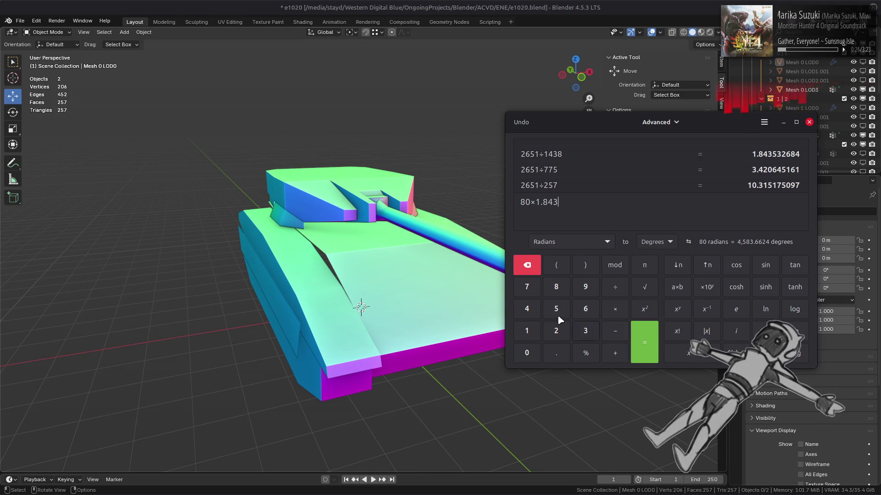
text(53)
click(644, 342)
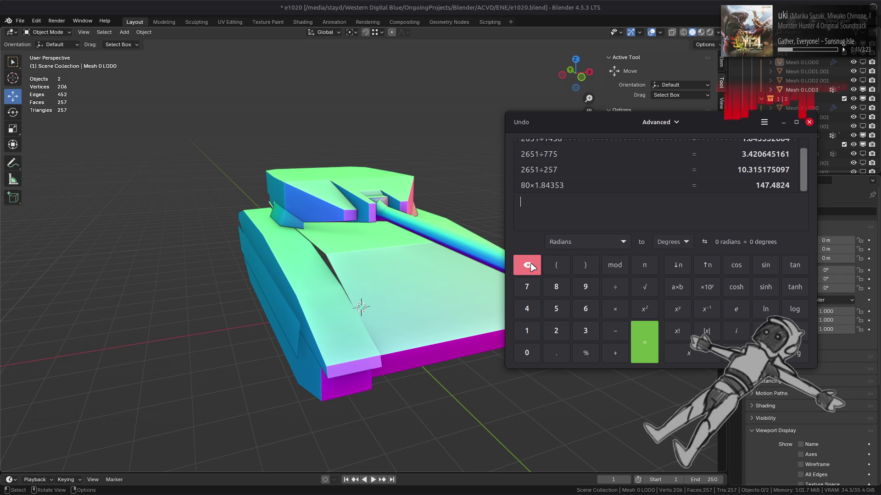
Compute 80 × 3.42 = 273.6 for the LOD2 distance.
click(556, 287)
click(526, 353)
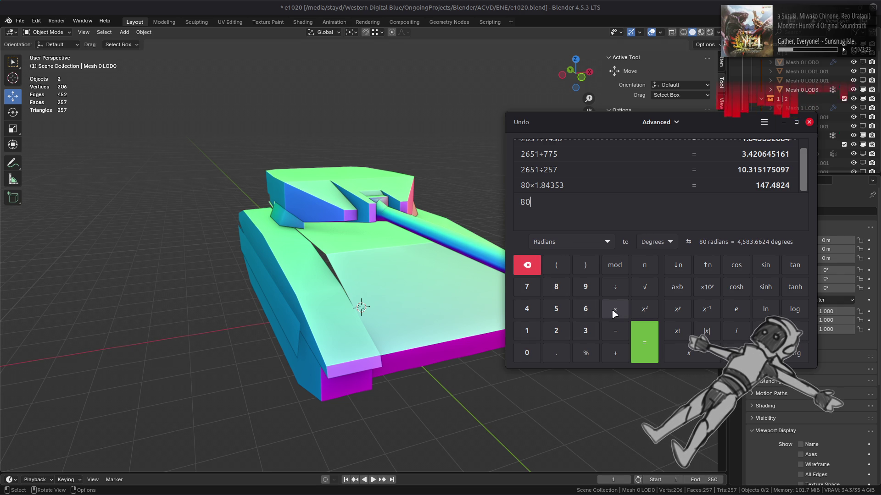
click(615, 310)
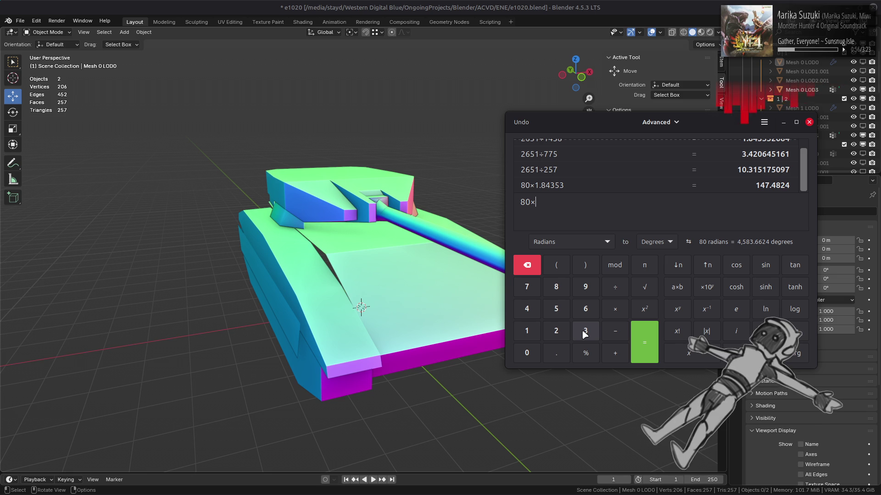
click(585, 332)
click(556, 353)
click(526, 309)
click(556, 331)
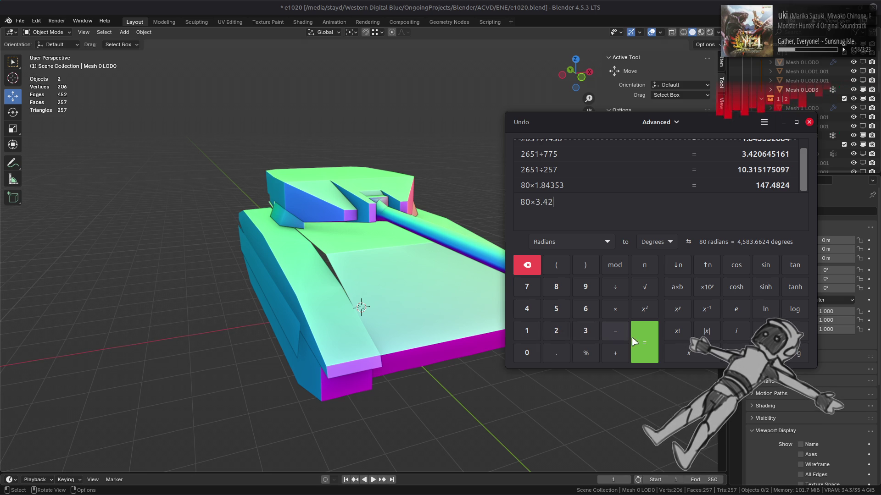
click(645, 344)
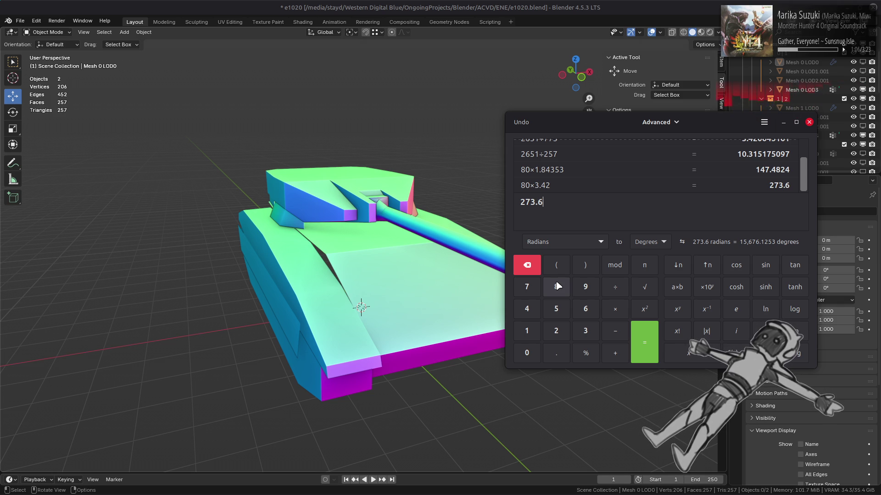
scroll(up, 3)
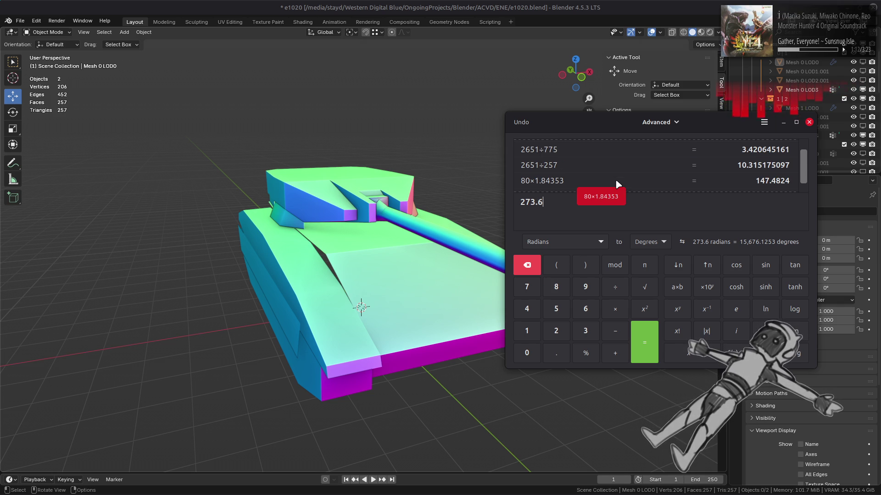
Compute 80 × 10.315175 = 825.214 for the LOD3 distance.
click(528, 266)
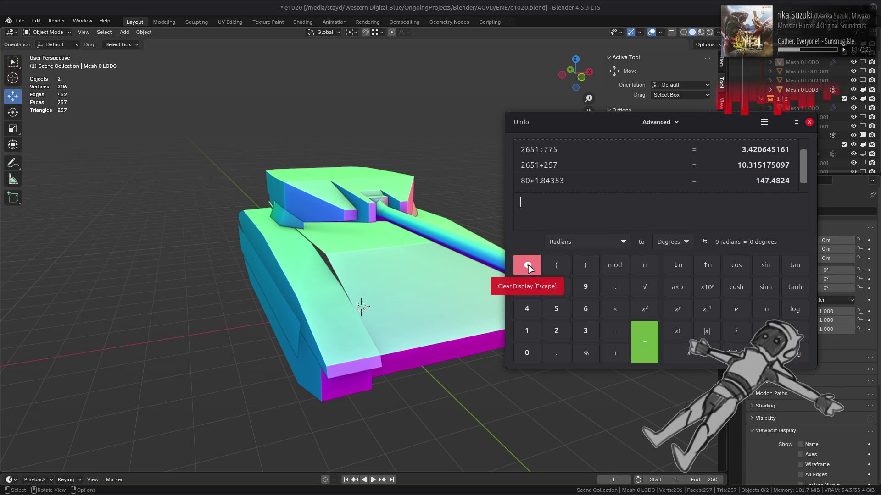
click(557, 288)
click(534, 353)
click(615, 309)
click(527, 330)
click(530, 352)
click(556, 353)
click(585, 331)
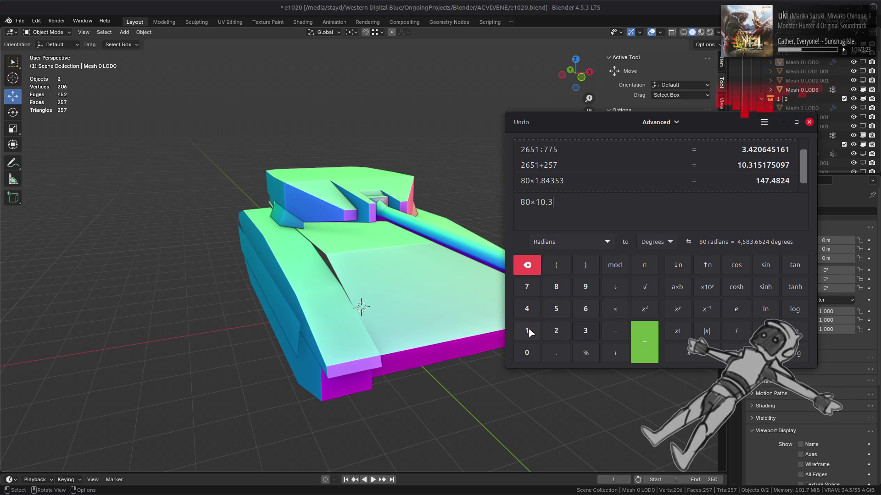
click(525, 331)
click(556, 309)
click(527, 331)
click(526, 286)
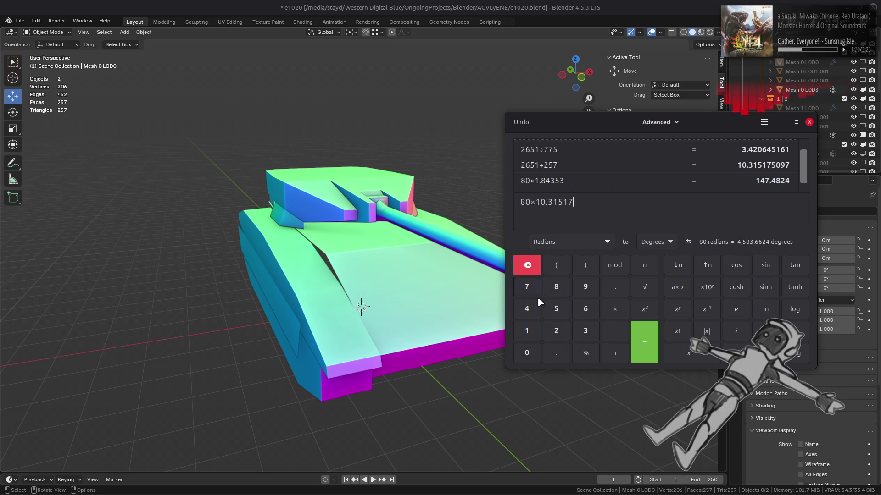
click(556, 308)
click(656, 348)
Halve 825.214 to get 412.607, review the results, and clear the entry.
click(616, 286)
click(557, 329)
click(654, 341)
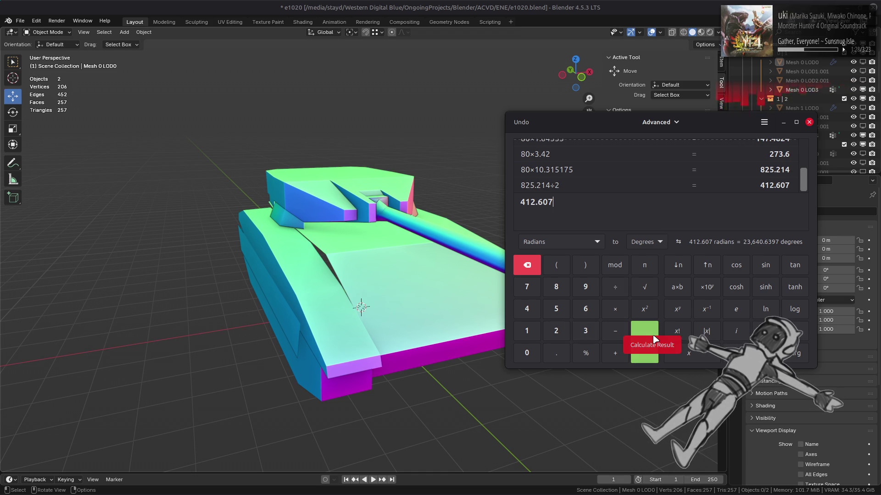
scroll(up, 3)
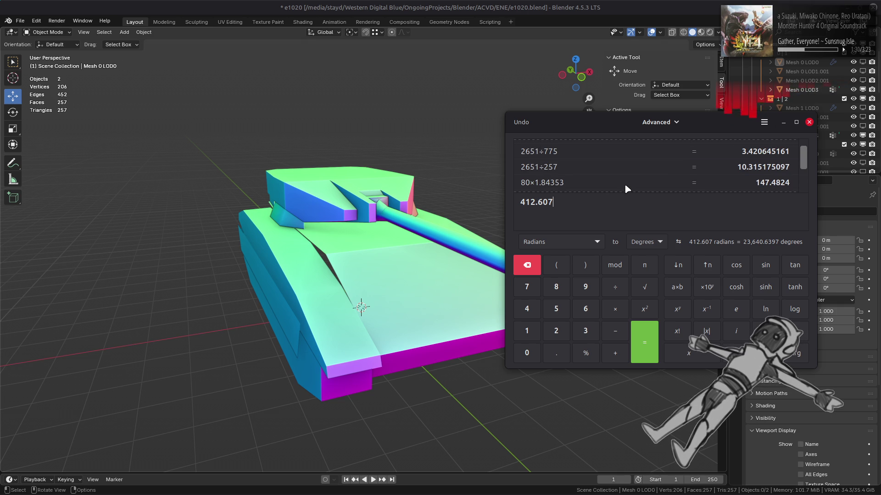
scroll(up, 3)
scroll(down, 3)
scroll(down, 3)
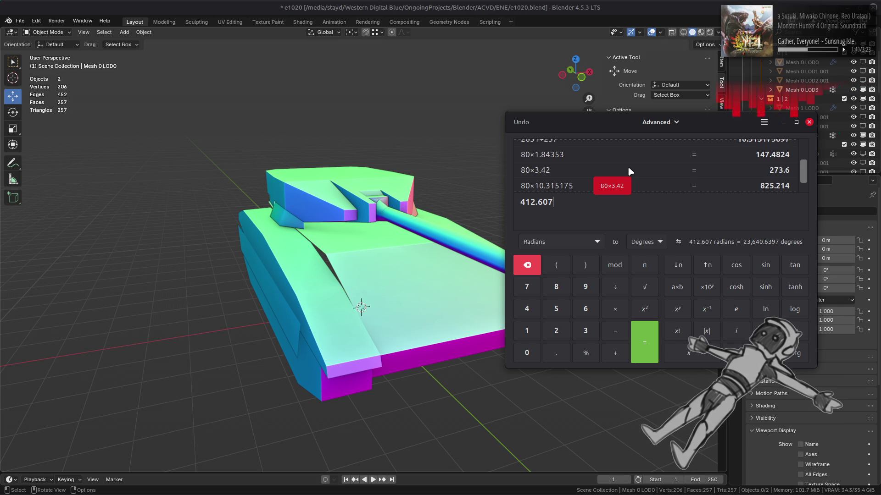
key(Escape)
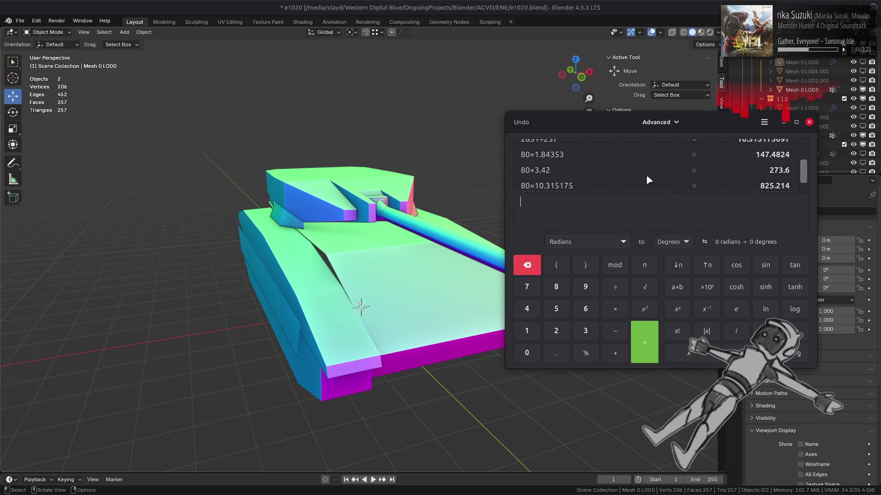
Select Mesh 0 LOD3 and Mesh 1 LOD3 and set their Location Y to 825 m.
click(334, 260)
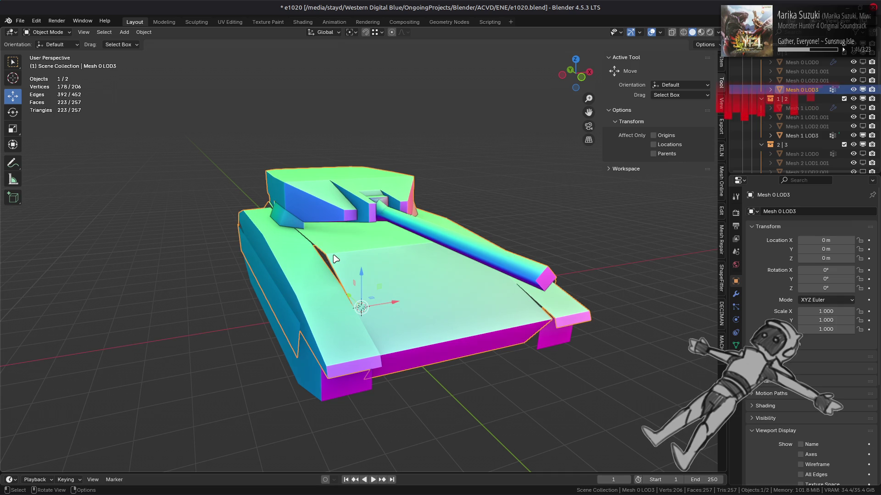
click(539, 299)
drag(538, 300, 534, 285)
scroll(up, 3)
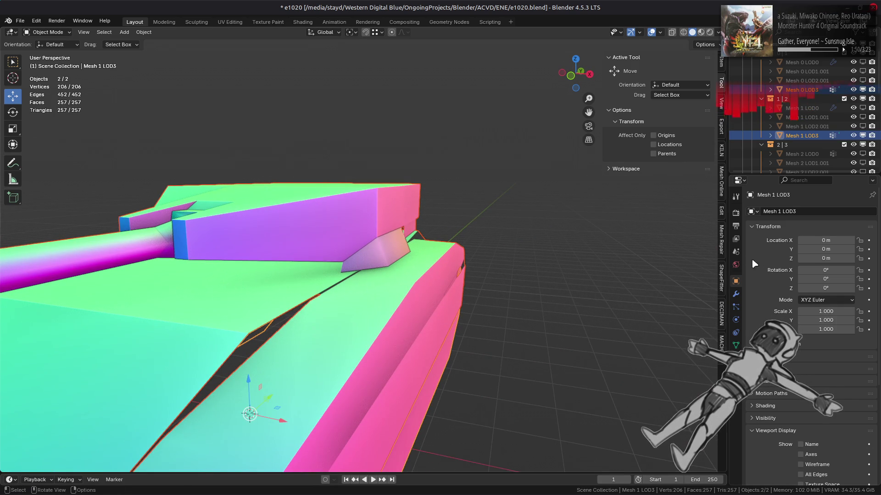
click(827, 249)
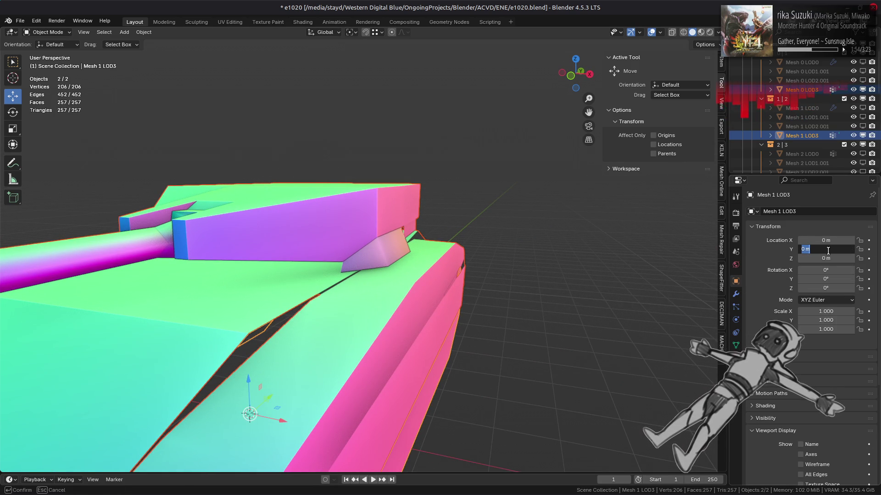
key(alt+Tab)
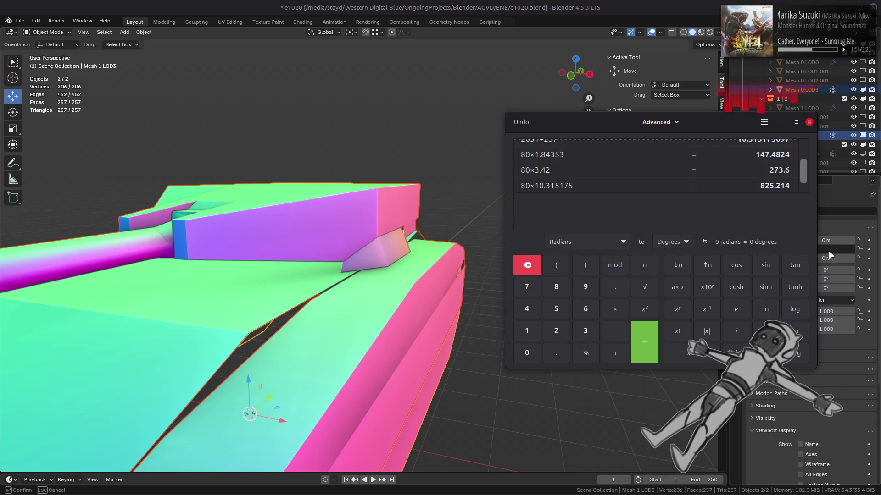
key(alt+Tab)
text(825)
key(Return)
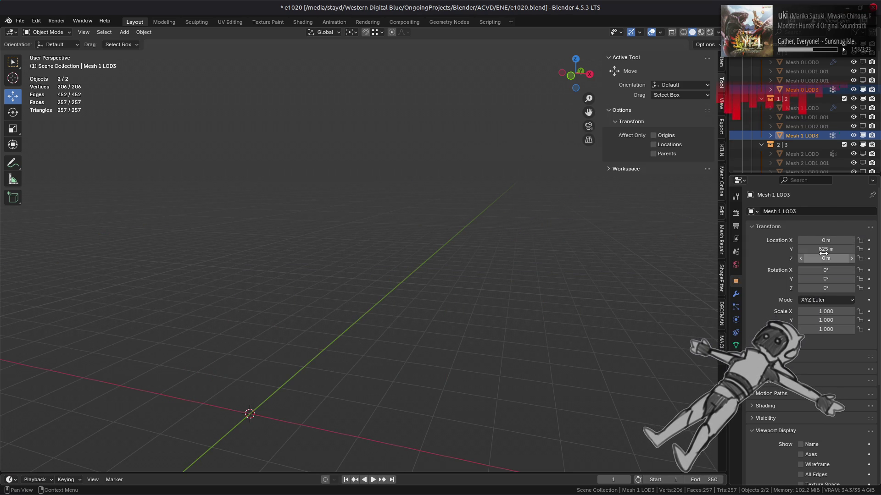
Try moving the mesh by dragging, then undo back to Y 0 m.
click(822, 249)
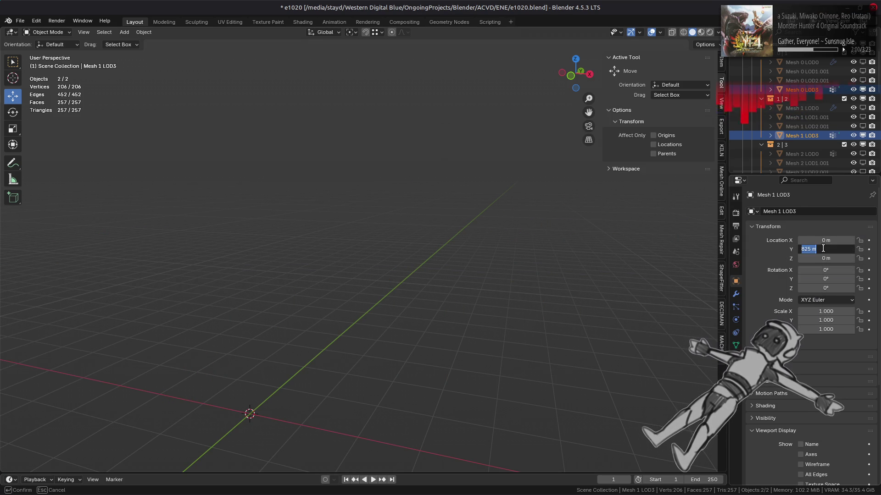
click(599, 261)
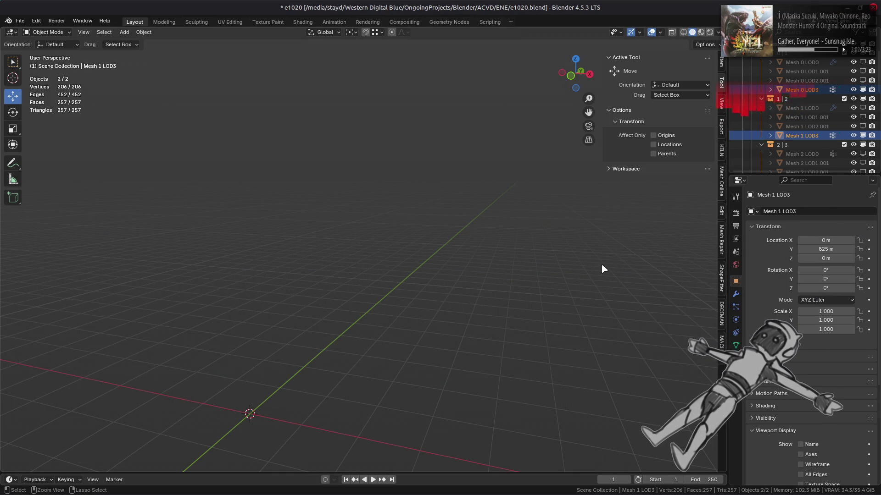
key(ctrl+z)
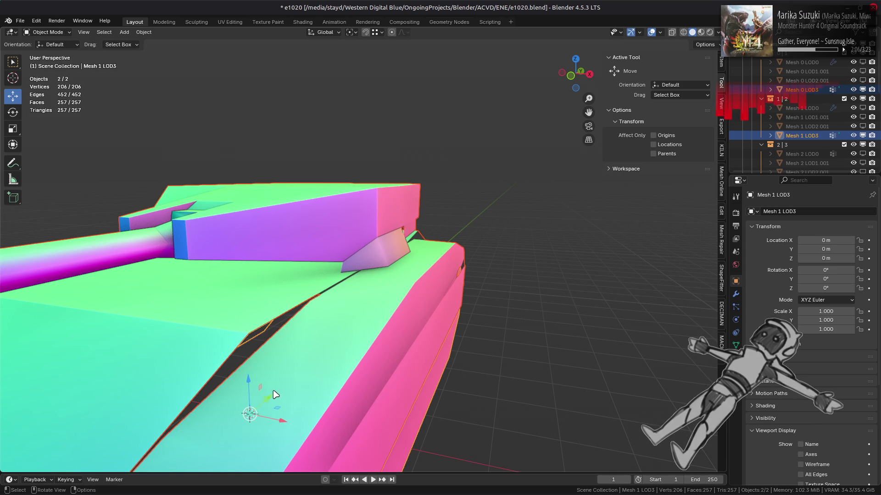
drag(274, 397, 371, 357)
right_click(371, 360)
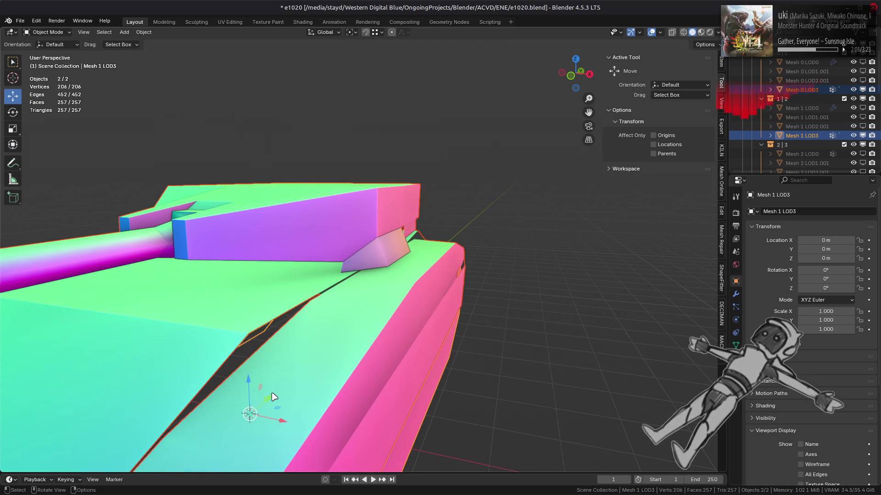
drag(256, 413, 341, 373)
key(ctrl+z)
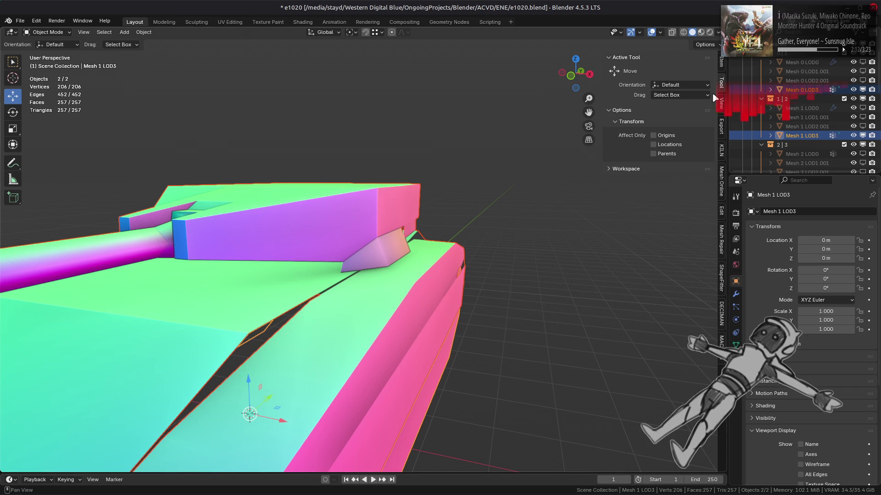
Set the viewport Clip End to 1500 m in the View sidebar.
click(721, 103)
click(661, 90)
text(1500)
key(Return)
key(n)
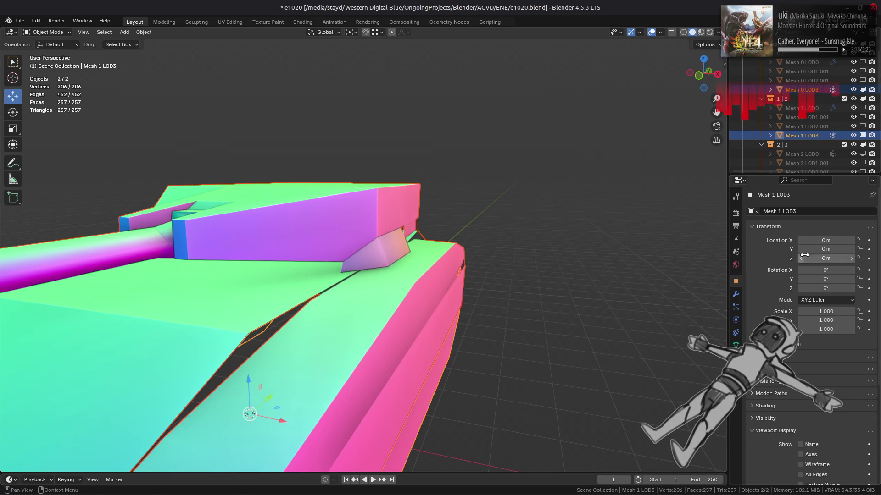
Set the LOD3 mesh's Location Y to 825 m again and view it far out.
click(814, 249)
text(825)
key(Return)
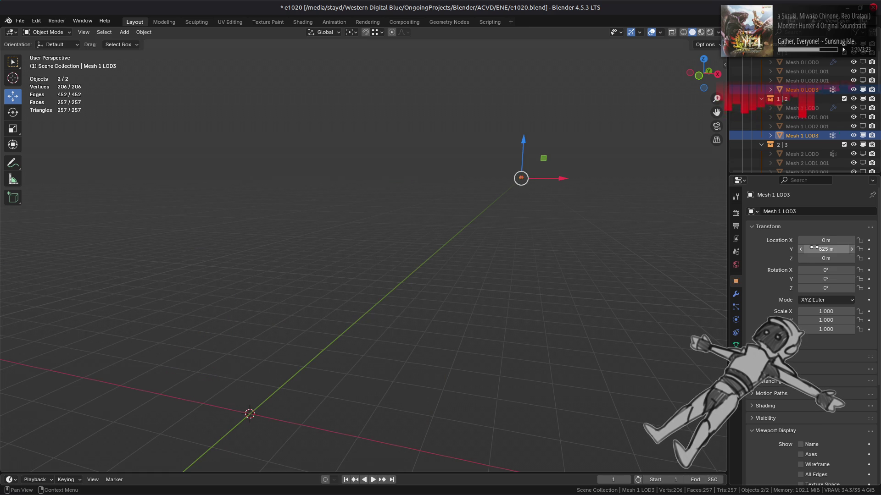
drag(495, 232, 496, 240)
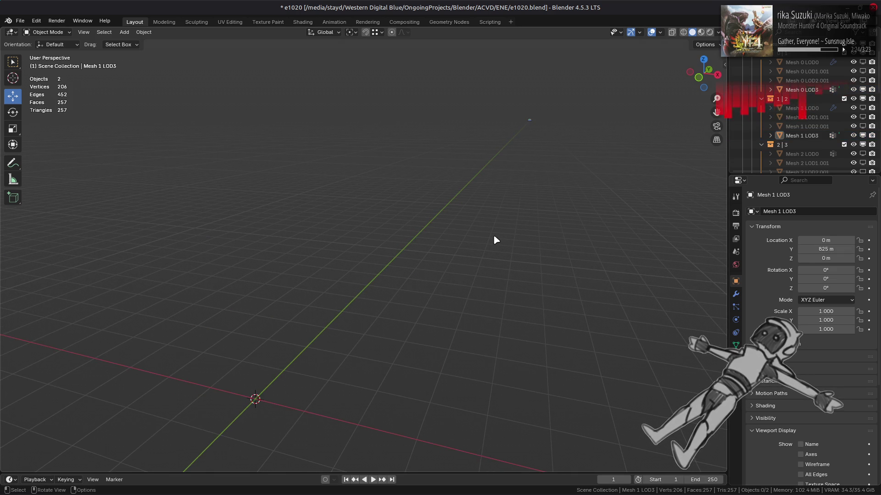